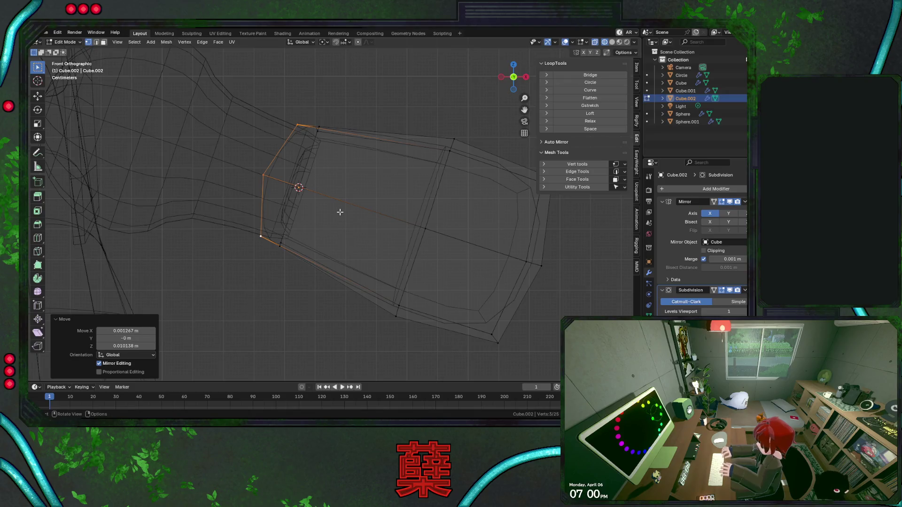
# Check the forearm in front view and wireframe, and nudge its selected vertices
pyautogui.hotkey('shift', 'z')
pyautogui.moveTo(355, 130); pyautogui.dragTo(304, 243, button='middle')
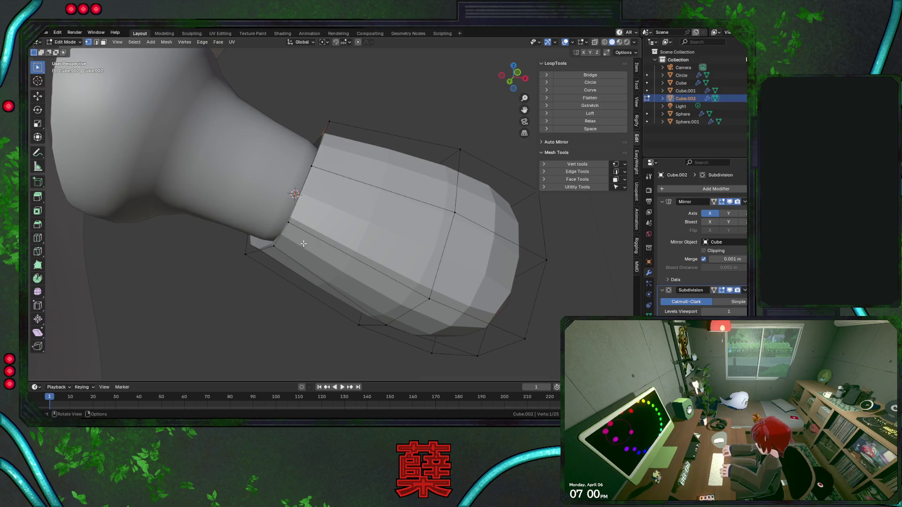
pyautogui.press('KP_1')
pyautogui.hotkey('shift', 'z')
pyautogui.press('g')
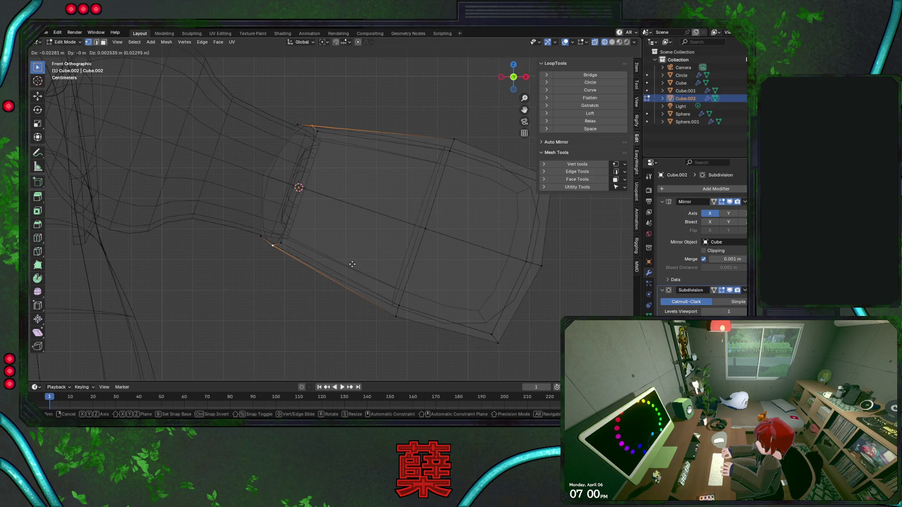
pyautogui.click(351, 264)
pyautogui.click(311, 194)
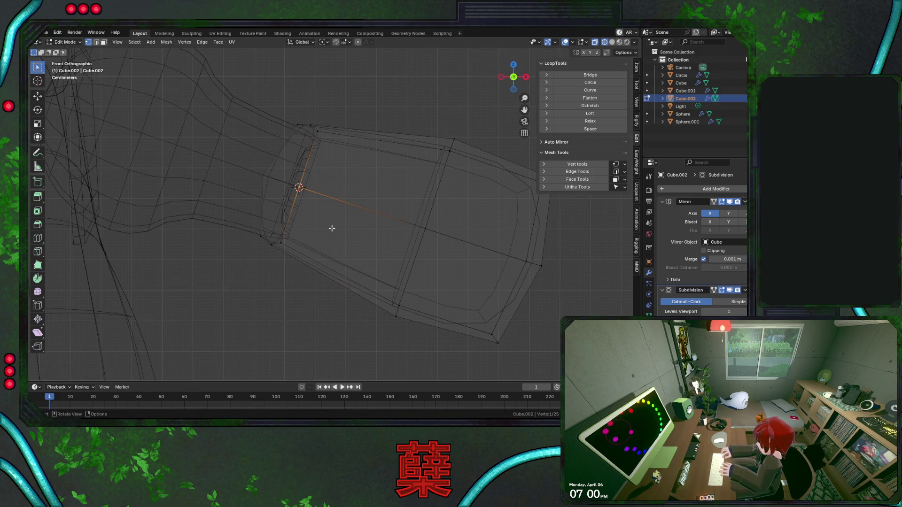
pyautogui.click(341, 235)
pyautogui.click(353, 110)
pyautogui.hotkey('shift', 'z')
# Select the forearm's top edge loop and rotate it slightly around Z
pyautogui.press('Tab')
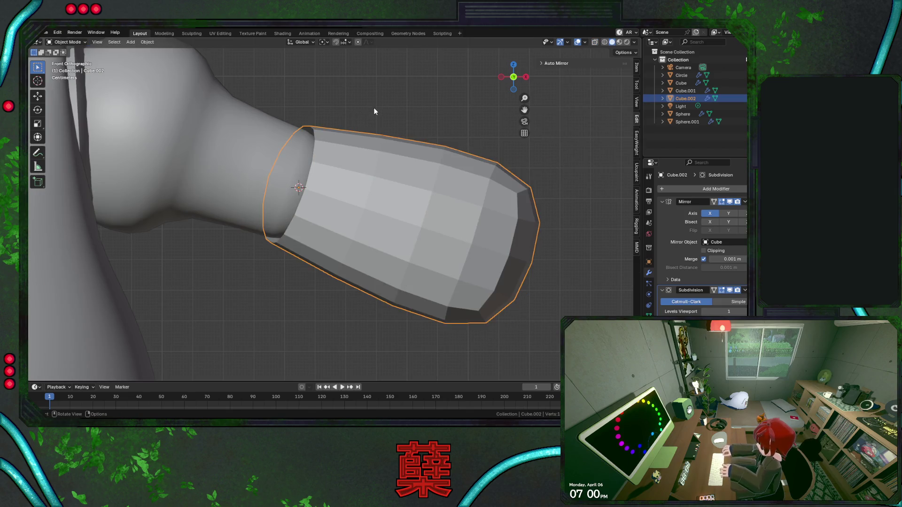
pyautogui.click(374, 130)
pyautogui.press('Tab')
pyautogui.keyDown('alt'); pyautogui.click(314, 148); pyautogui.keyUp('alt')
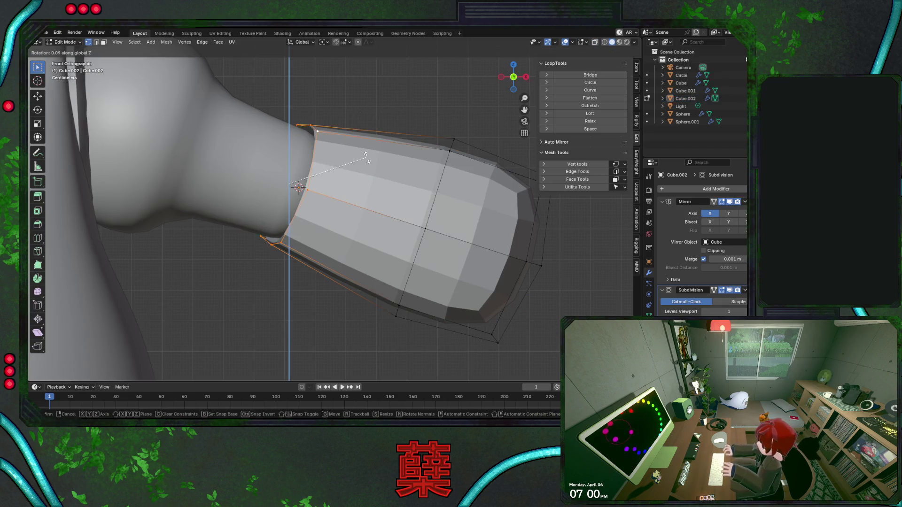
pyautogui.moveTo(381, 170); pyautogui.dragTo(409, 217, button='middle')
pyautogui.press('r')
pyautogui.press('z')
pyautogui.click(412, 219)
pyautogui.press('r')
pyautogui.press('Escape')
pyautogui.click(219, 261)
pyautogui.scroll(-3, 219, 261)
# Cut a new centred edge loop around the forearm and shrink it to about 0.78
pyautogui.press('Tab')
pyautogui.moveTo(274, 277)
pyautogui.mouseDown(button='middle')
pyautogui.moveTo(181, 245)
pyautogui.moveTo(236, 259)
pyautogui.moveTo(383, 231)
pyautogui.mouseUp(button='middle')
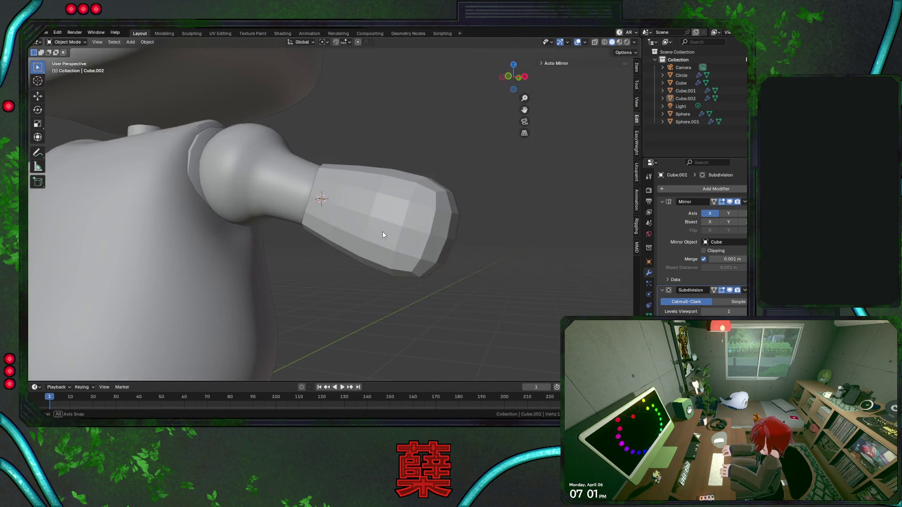
pyautogui.press('Tab')
pyautogui.scroll(1, 380, 233)
pyautogui.scroll(1, 363, 214)
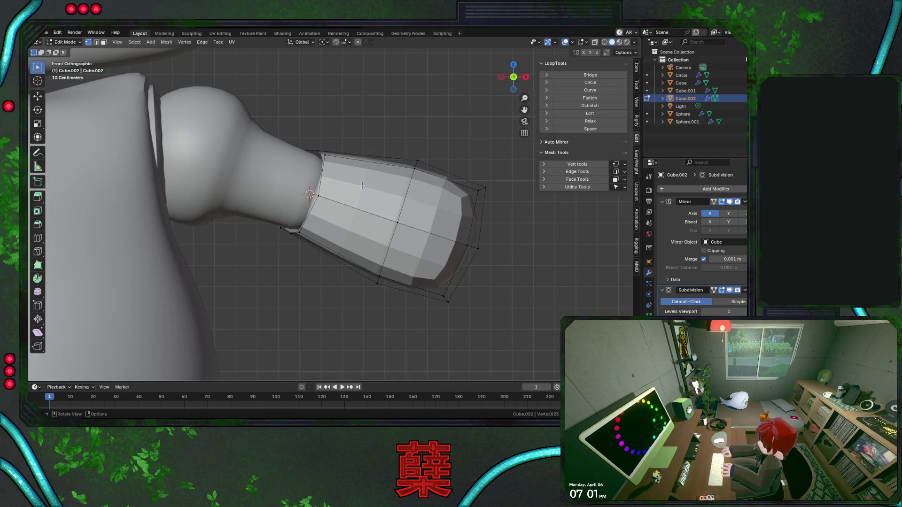
pyautogui.hotkey('ctrl', 'r')
pyautogui.click(363, 214)
pyautogui.rightClick(363, 215)
pyautogui.press('s')
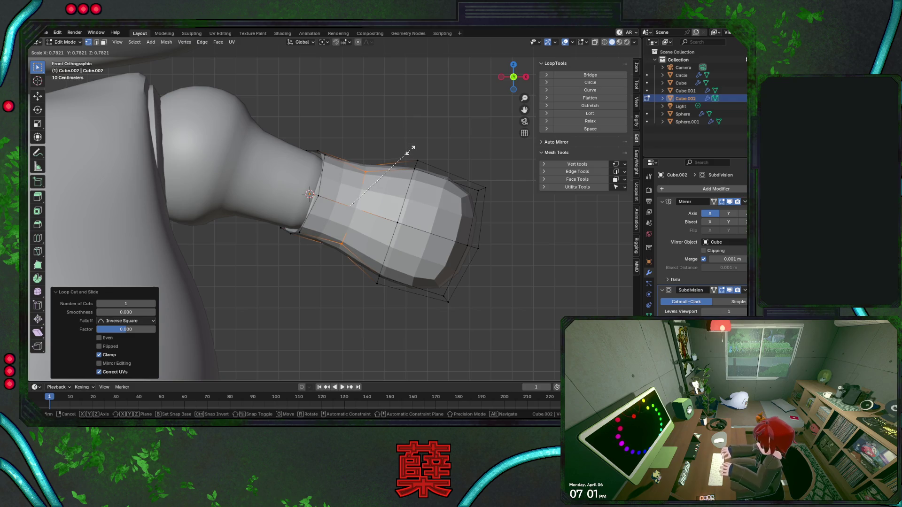
pyautogui.click(411, 150)
# Move the new loop 0.035 m along Y
pyautogui.moveTo(423, 185); pyautogui.dragTo(340, 246, button='middle')
pyautogui.press('g')
pyautogui.press('y')
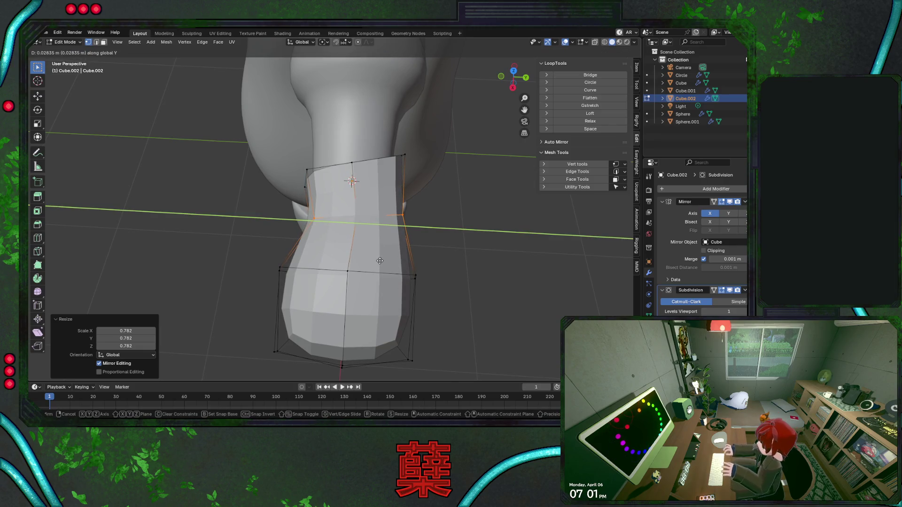
pyautogui.click(380, 261)
# Edge-slide the loop toward the elbow, scale it to 0.945, and return to Object Mode
pyautogui.press('KP_1')
pyautogui.hotkey('shift', 'z')
pyautogui.press('g')
pyautogui.press('g')
pyautogui.click(373, 258)
pyautogui.press('s')
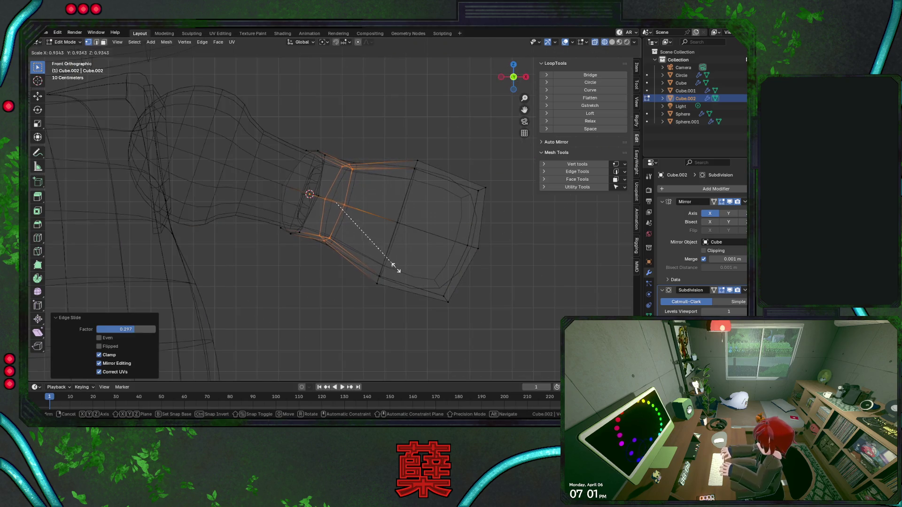
pyautogui.click(395, 267)
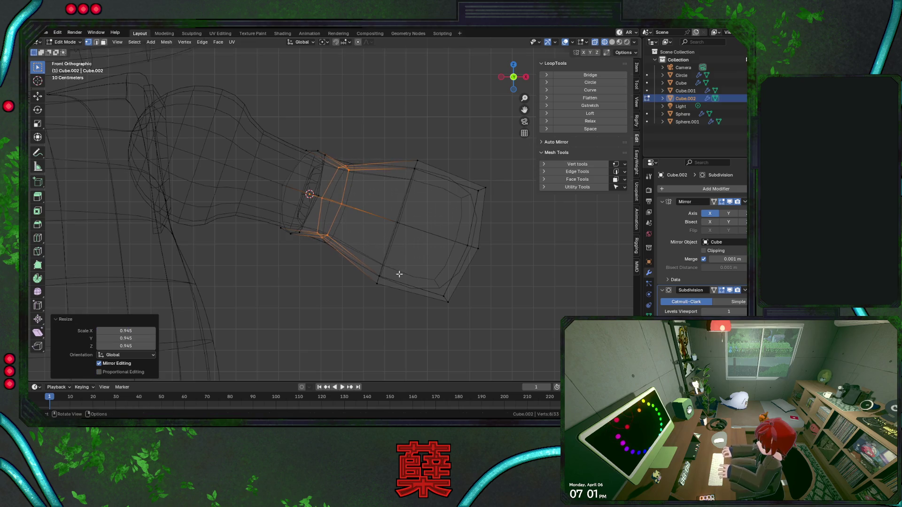
pyautogui.hotkey('shift', 'z')
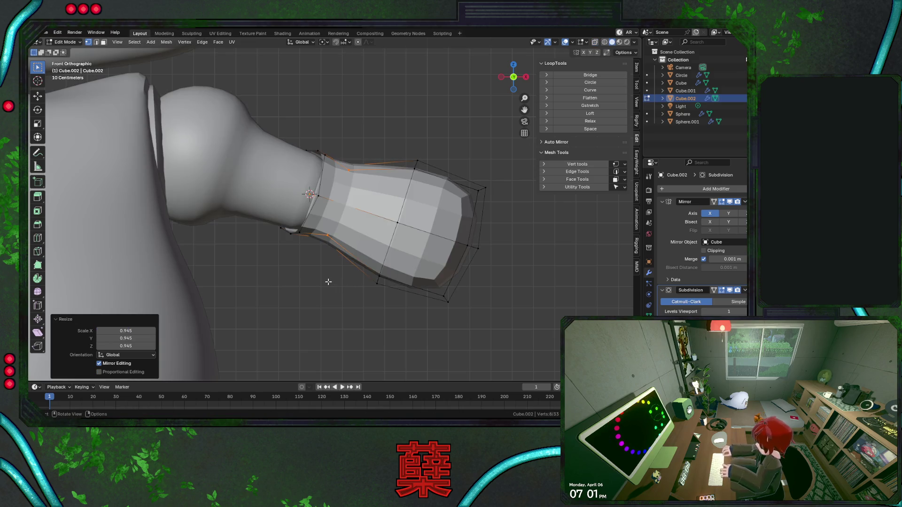
pyautogui.press('Tab')
pyautogui.click(323, 274)
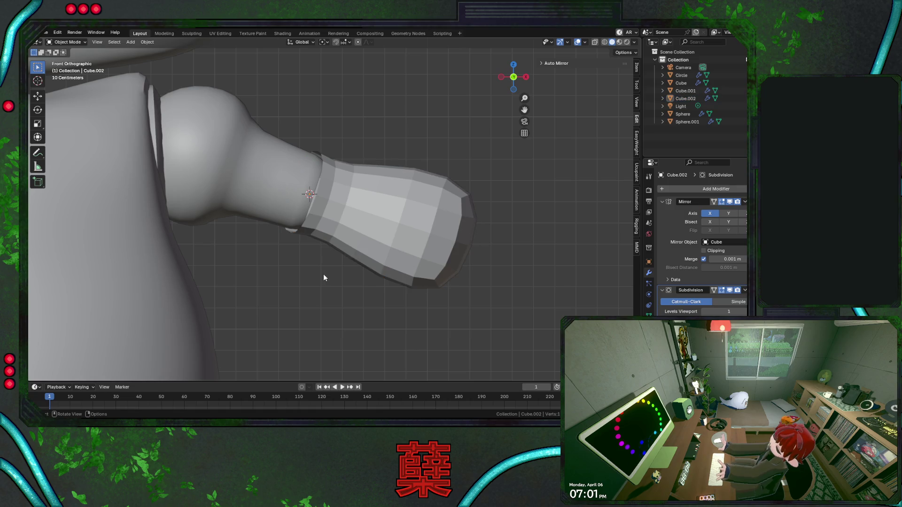
# Apply Shade Smooth to the forearm, then deselect it
pyautogui.click(382, 201)
pyautogui.rightClick(385, 199)
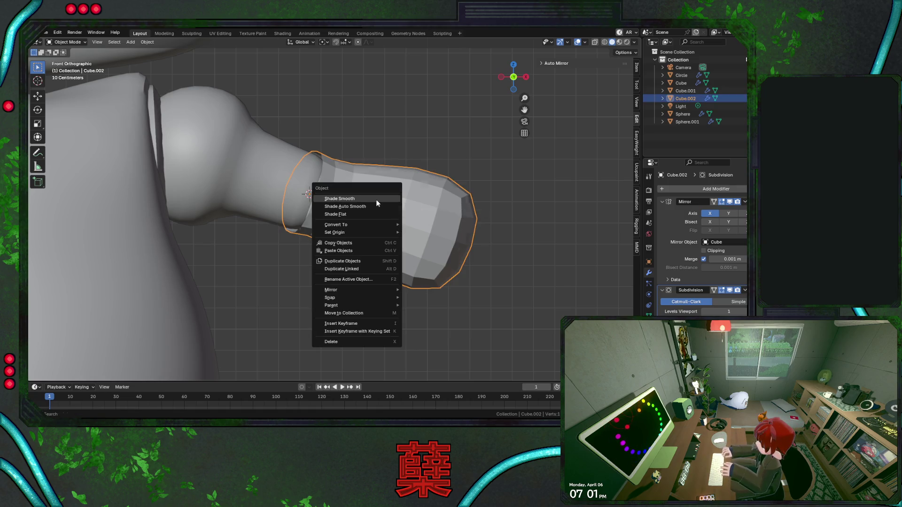
pyautogui.click(376, 199)
pyautogui.click(320, 261)
pyautogui.moveTo(321, 264)
pyautogui.mouseDown(button='middle')
pyautogui.moveTo(362, 253)
pyautogui.moveTo(299, 258)
pyautogui.moveTo(381, 258)
pyautogui.moveTo(314, 243)
pyautogui.moveTo(428, 195)
pyautogui.mouseUp(button='middle')
# Enter Edit Mode on Cube.002 and pick a horizontal loop on its bulb
pyautogui.click(311, 244)
pyautogui.click(293, 247)
pyautogui.moveTo(293, 246)
pyautogui.mouseDown(button='middle')
pyautogui.moveTo(256, 225)
pyautogui.moveTo(406, 207)
pyautogui.moveTo(443, 230)
pyautogui.mouseUp(button='middle')
pyautogui.press('Tab')
pyautogui.press('Tab')
pyautogui.click(285, 202)
pyautogui.press('Tab')
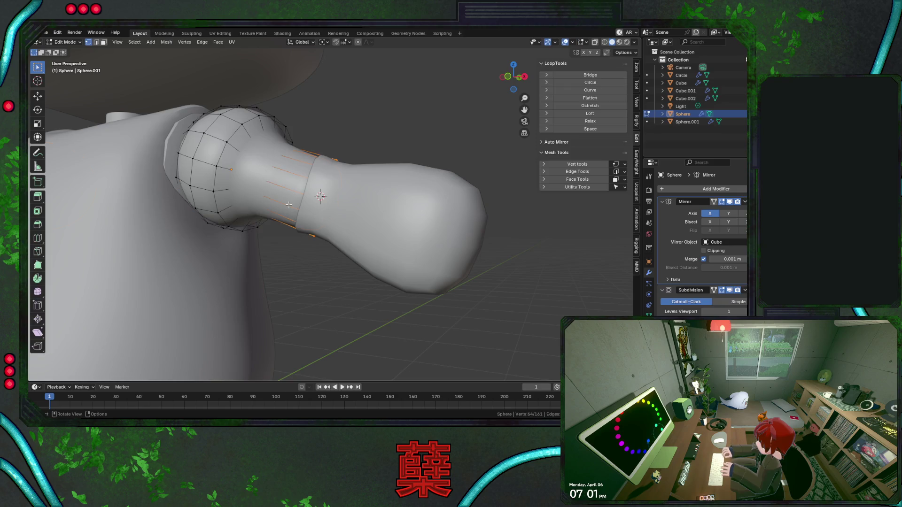
pyautogui.press('Tab')
pyautogui.click(388, 211)
pyautogui.press('Tab')
pyautogui.moveTo(388, 210)
pyautogui.mouseDown(button='middle')
pyautogui.moveTo(352, 236)
pyautogui.moveTo(391, 239)
pyautogui.moveTo(431, 275)
pyautogui.moveTo(357, 293)
pyautogui.moveTo(355, 274)
pyautogui.mouseUp(button='middle')
pyautogui.keyDown('alt'); pyautogui.click(372, 221); pyautogui.keyUp('alt')
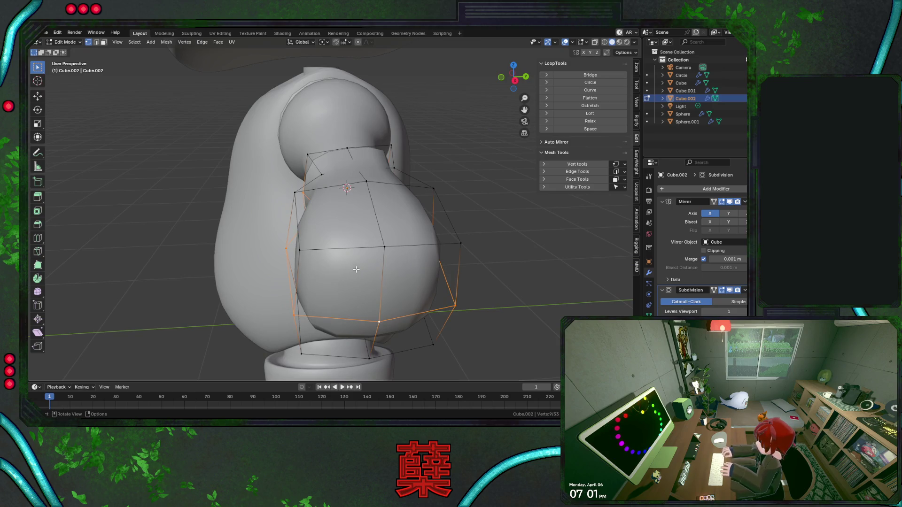
# Pull the bulb's left and right vertical loops in to 0.895
pyautogui.keyDown('alt'); pyautogui.click(301, 240); pyautogui.keyUp('alt')
pyautogui.keyDown('alt'); pyautogui.keyDown('shift'); pyautogui.click(447, 216); pyautogui.keyUp('shift'); pyautogui.keyUp('alt')
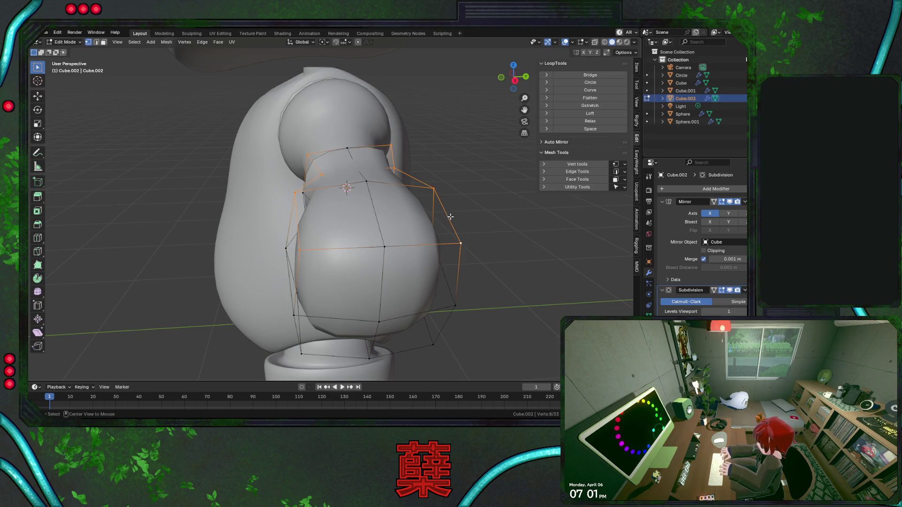
pyautogui.press('s')
pyautogui.click(477, 234)
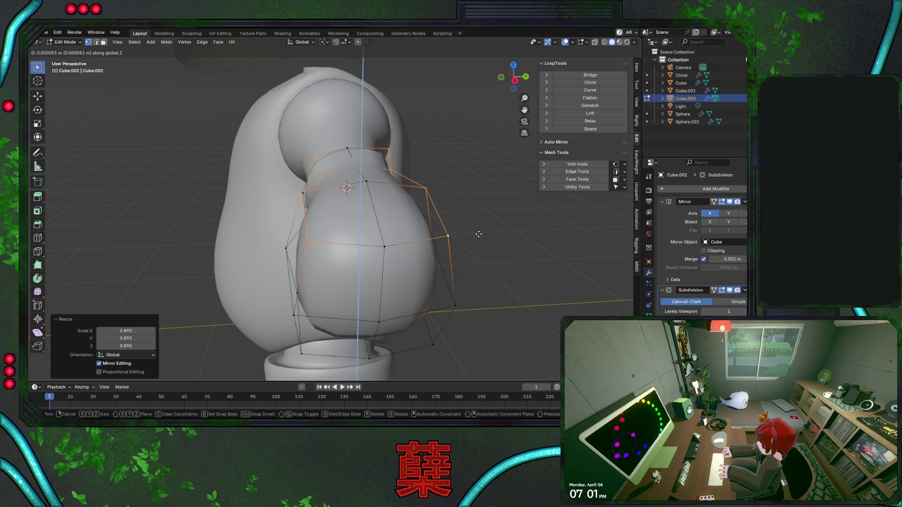
# Raise the bulb's lower vertices 0.04 m along Z and scale them to 0.890
pyautogui.click(301, 344)
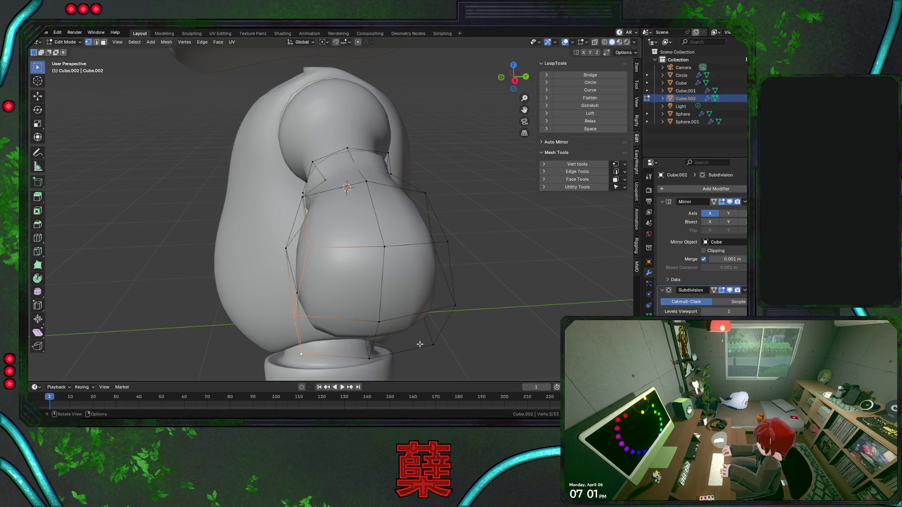
pyautogui.moveTo(414, 286); pyautogui.dragTo(419, 281, button='middle')
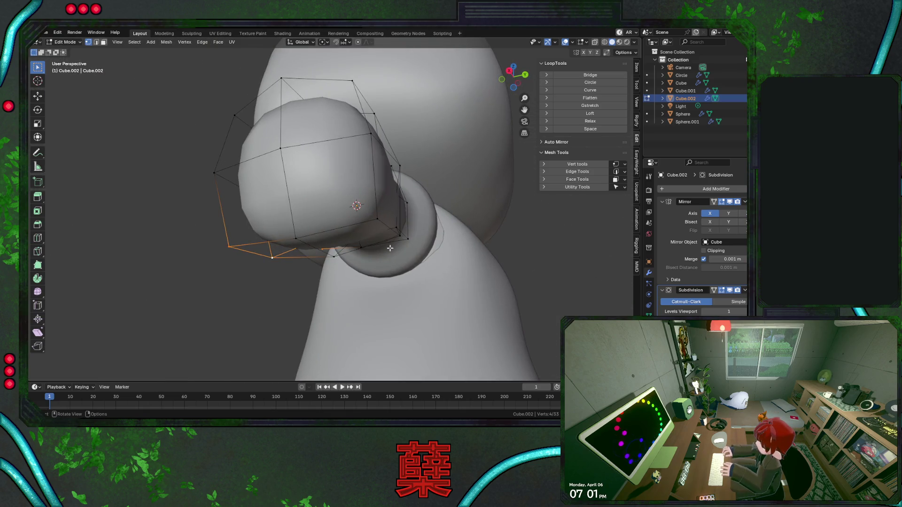
pyautogui.press('KP_3')
pyautogui.press('g')
pyautogui.press('z')
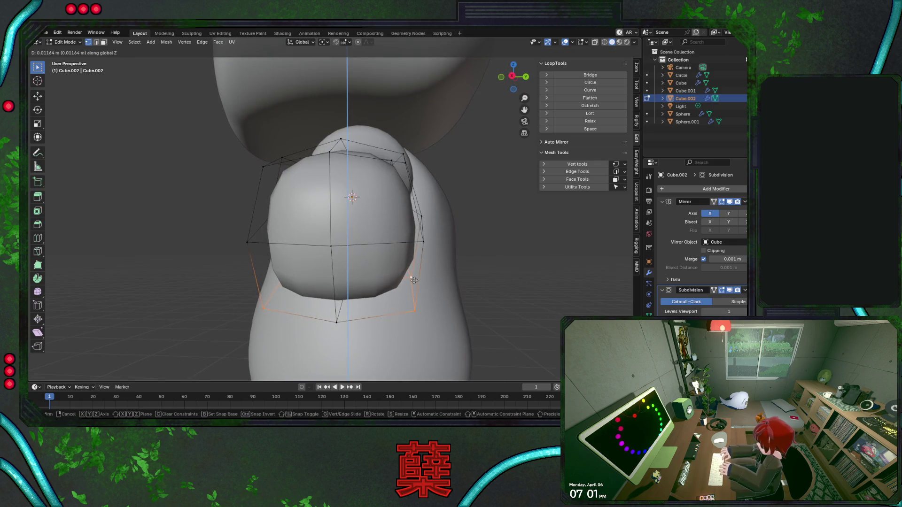
pyautogui.click(413, 276)
pyautogui.press('s')
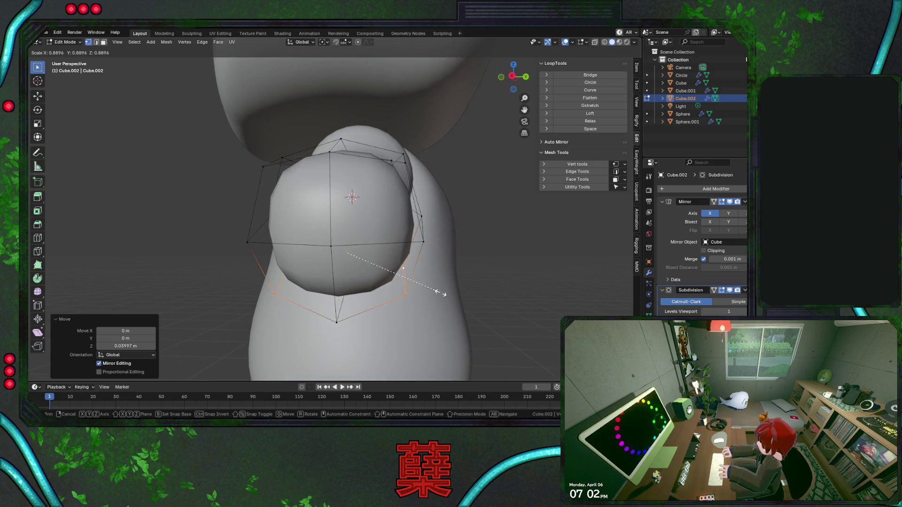
pyautogui.click(442, 294)
# Return to Object Mode and orbit to inspect the reshaped forearm
pyautogui.moveTo(441, 295); pyautogui.dragTo(432, 310, button='middle')
pyautogui.press('Tab')
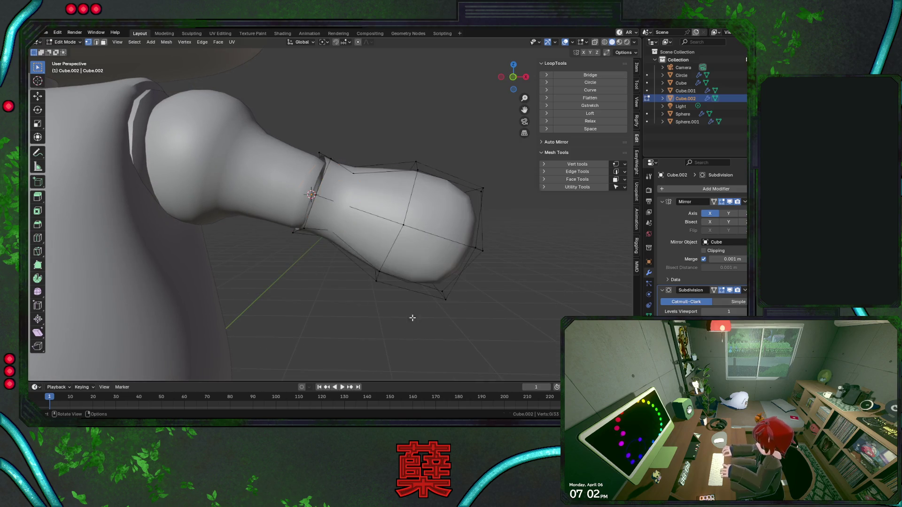
pyautogui.moveTo(396, 276)
pyautogui.mouseDown(button='middle')
pyautogui.moveTo(400, 324)
pyautogui.moveTo(384, 272)
pyautogui.moveTo(328, 266)
pyautogui.mouseUp(button='middle')
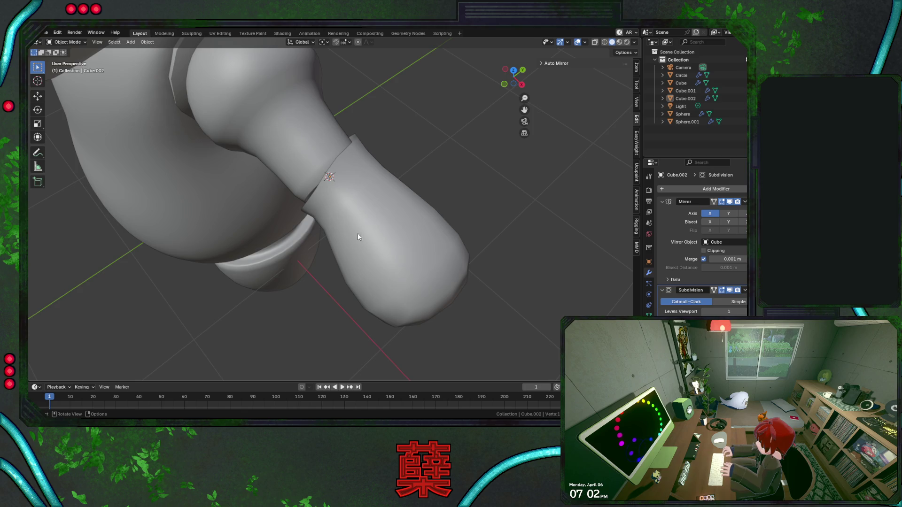
pyautogui.moveTo(371, 262); pyautogui.dragTo(388, 219, button='middle')
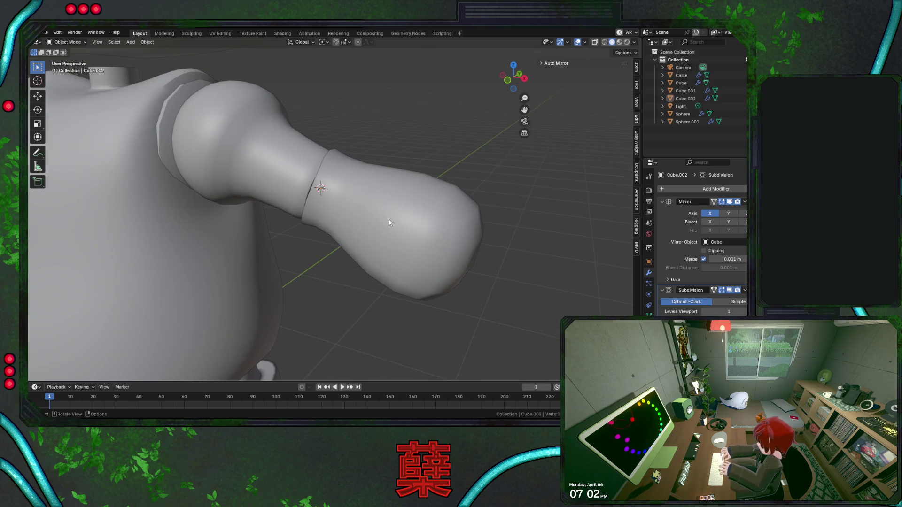
# Shrink the forearm's upper and lower end faces to 0.717 in face select mode
pyautogui.press('KP_1')
pyautogui.click(388, 219)
pyautogui.press('Tab')
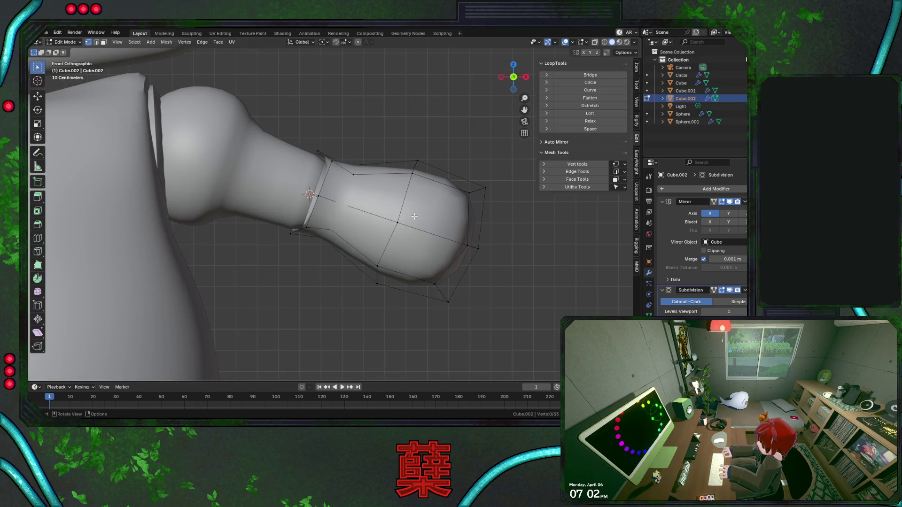
pyautogui.press('3')
pyautogui.click(434, 209)
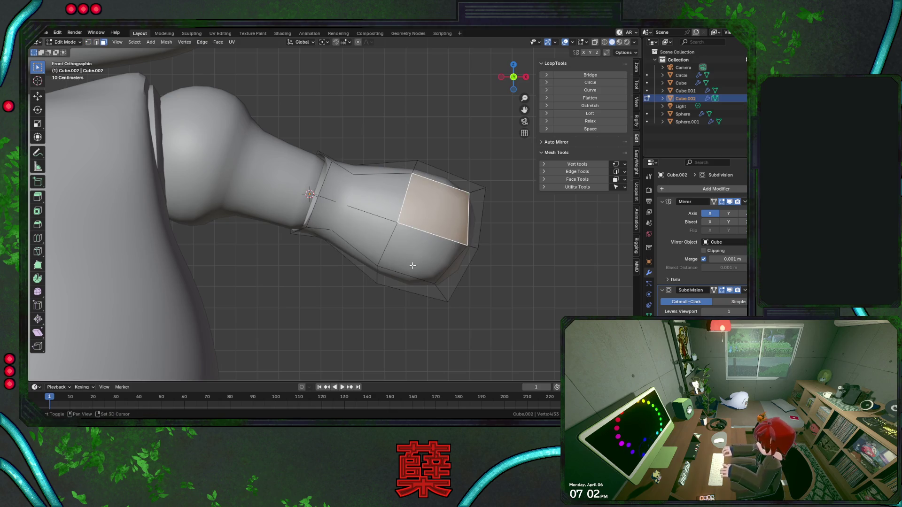
pyautogui.keyDown('shift'); pyautogui.click(421, 254); pyautogui.keyUp('shift')
pyautogui.press('s')
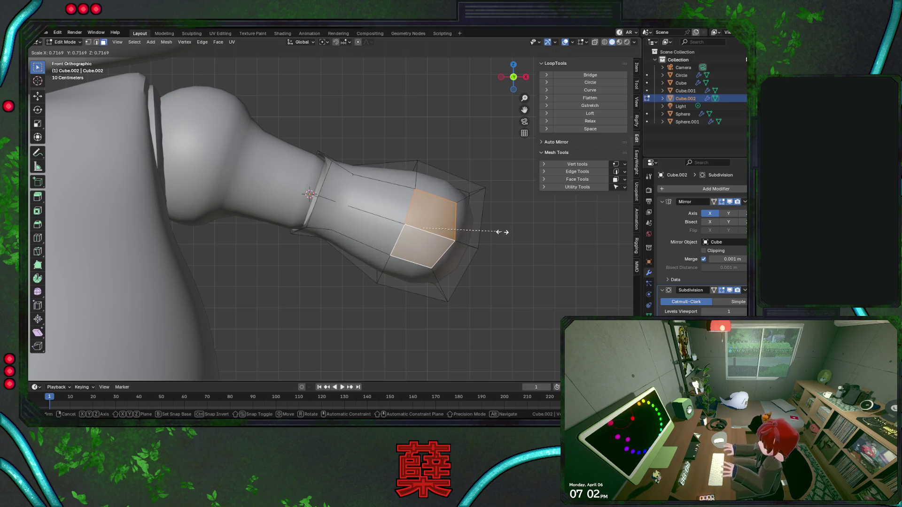
pyautogui.click(502, 232)
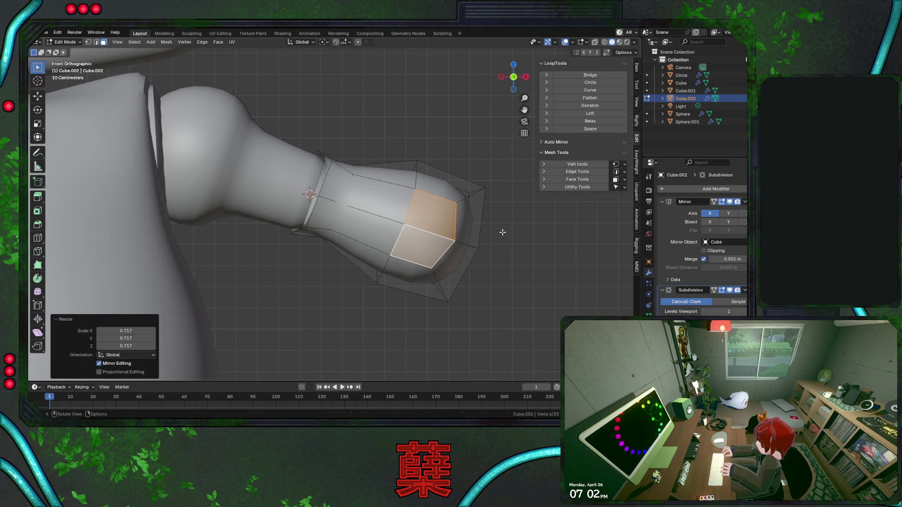
# Move the selected face 0.031 m along Y
pyautogui.moveTo(489, 239)
pyautogui.mouseDown(button='middle')
pyautogui.moveTo(417, 252)
pyautogui.moveTo(346, 244)
pyautogui.moveTo(397, 241)
pyautogui.moveTo(437, 223)
pyautogui.moveTo(401, 282)
pyautogui.moveTo(386, 291)
pyautogui.moveTo(379, 257)
pyautogui.mouseUp(button='middle')
pyautogui.press('g')
pyautogui.press('y')
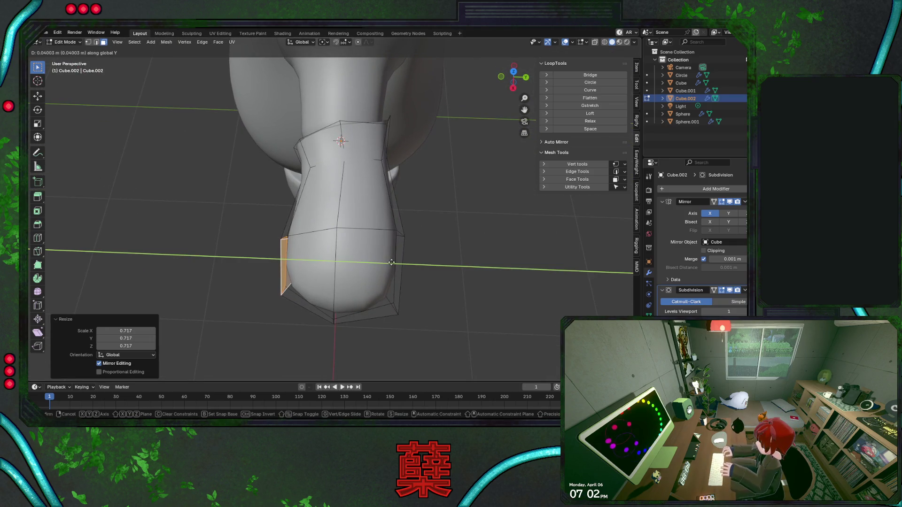
pyautogui.click(390, 262)
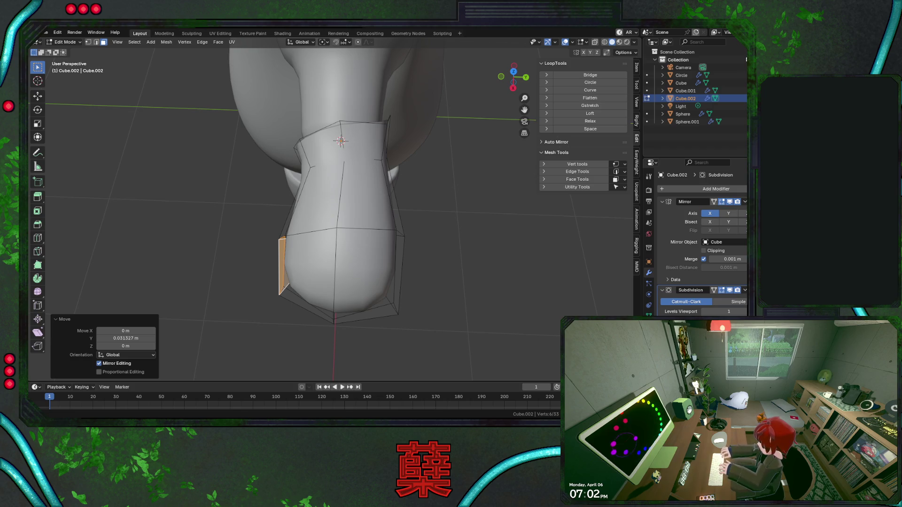
# Select three faces at the forearm's far end, then start and cancel a loop cut
pyautogui.moveTo(394, 226)
pyautogui.mouseDown(button='middle')
pyautogui.moveTo(430, 222)
pyautogui.moveTo(404, 193)
pyautogui.moveTo(309, 253)
pyautogui.moveTo(427, 213)
pyautogui.moveTo(461, 238)
pyautogui.moveTo(347, 238)
pyautogui.mouseUp(button='middle')
pyautogui.press('KP_1')
pyautogui.click(345, 237)
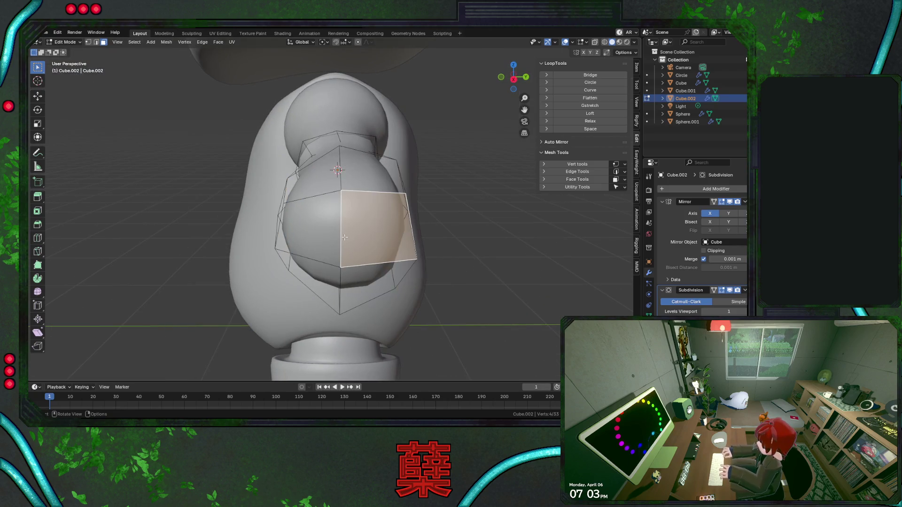
pyautogui.keyDown('shift'); pyautogui.click(310, 253); pyautogui.keyUp('shift')
pyautogui.keyDown('shift'); pyautogui.click(359, 279); pyautogui.keyUp('shift')
pyautogui.moveTo(359, 279)
pyautogui.mouseDown(button='middle')
pyautogui.moveTo(452, 270)
pyautogui.moveTo(422, 298)
pyautogui.moveTo(392, 302)
pyautogui.moveTo(429, 302)
pyautogui.moveTo(438, 287)
pyautogui.moveTo(414, 277)
pyautogui.mouseUp(button='middle')
pyautogui.hotkey('ctrl', 'r')
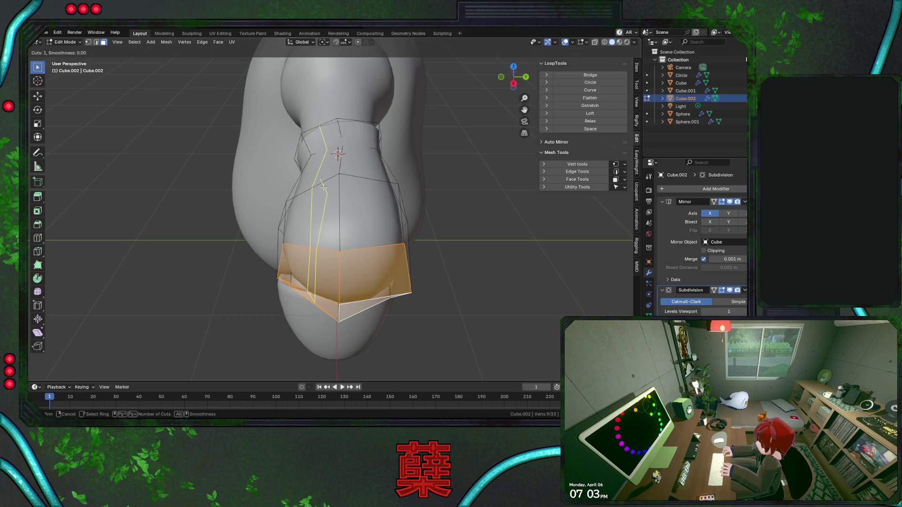
pyautogui.rightClick(323, 187)
# Delete the end faces and extrude the opening's rim inward, scaled to 0.680
pyautogui.moveTo(357, 271)
pyautogui.mouseDown(button='middle')
pyautogui.moveTo(389, 271)
pyautogui.moveTo(388, 222)
pyautogui.moveTo(430, 245)
pyautogui.moveTo(392, 247)
pyautogui.mouseUp(button='middle')
pyautogui.press('x')
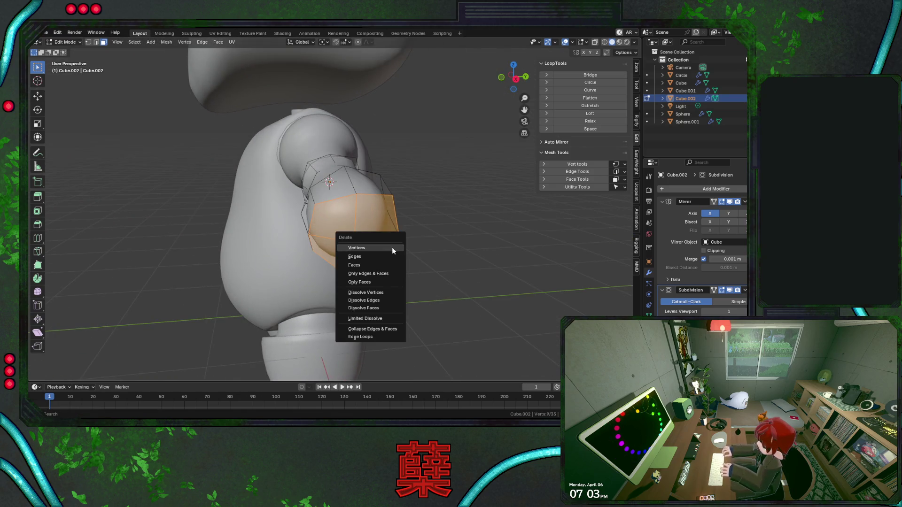
pyautogui.click(385, 264)
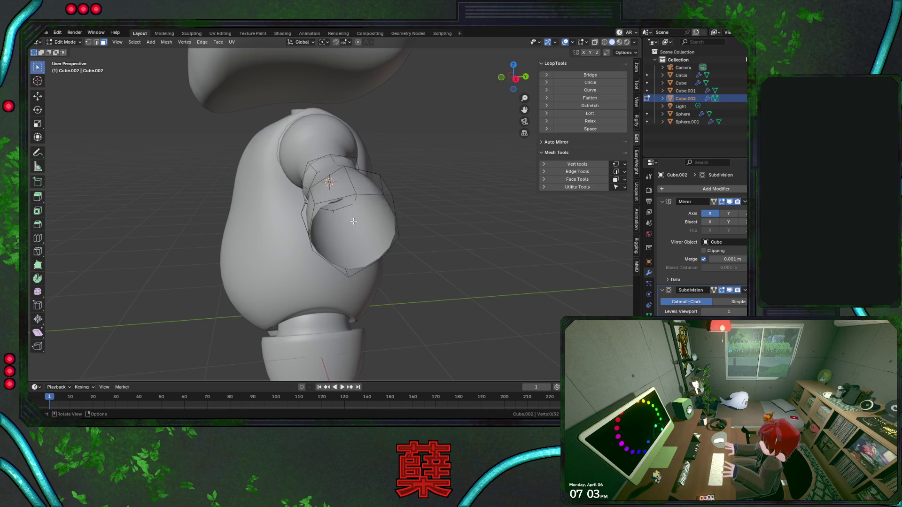
pyautogui.press('1')
pyautogui.keyDown('alt'); pyautogui.click(344, 198); pyautogui.keyUp('alt')
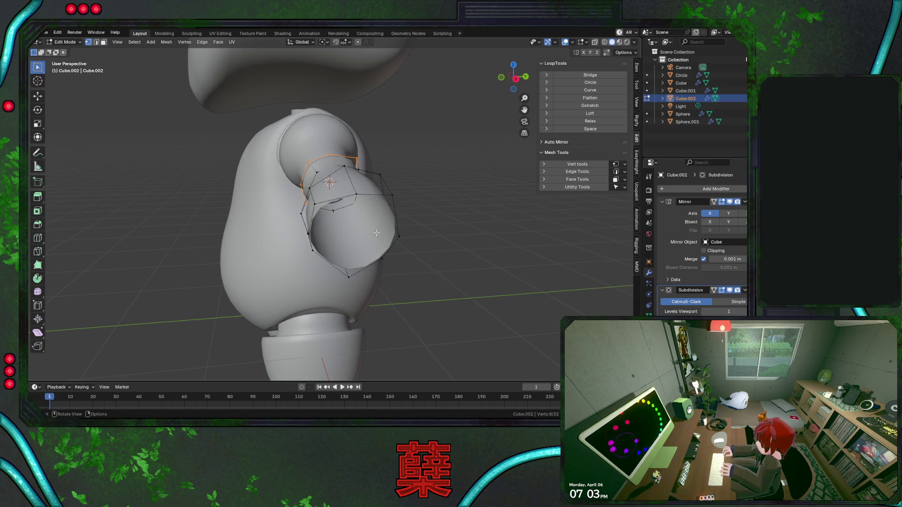
pyautogui.press('e')
pyautogui.rightClick(440, 244)
pyautogui.press('s')
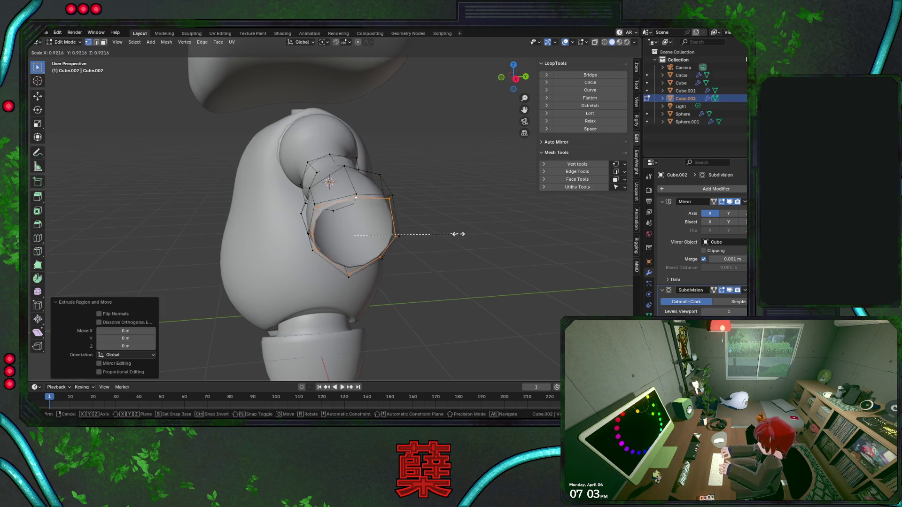
pyautogui.click(428, 232)
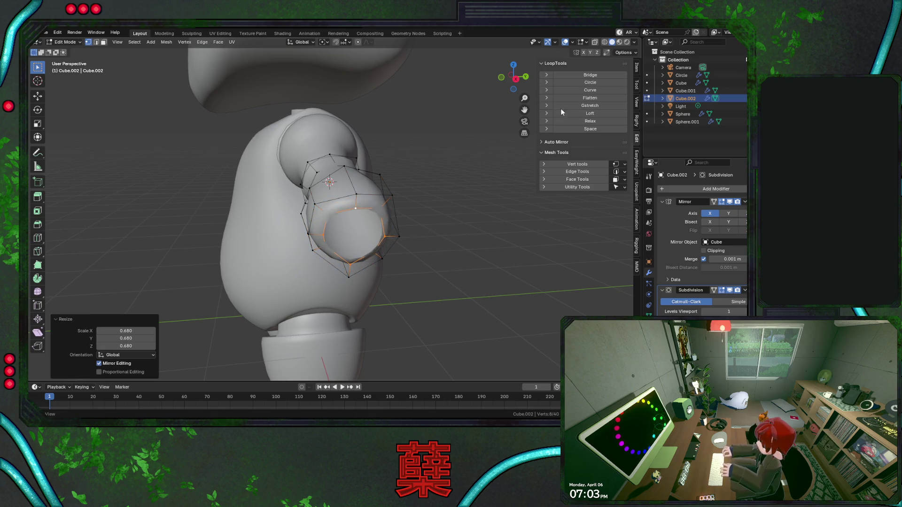
# Round both edge loops into circles with LoopTools Circle
pyautogui.moveTo(388, 197)
pyautogui.mouseDown(button='middle')
pyautogui.moveTo(413, 202)
pyautogui.moveTo(479, 139)
pyautogui.mouseUp(button='middle')
pyautogui.click(592, 82)
pyautogui.keyDown('ctrl'); pyautogui.keyDown('alt'); pyautogui.click(325, 191); pyautogui.keyUp('alt'); pyautogui.keyUp('ctrl')
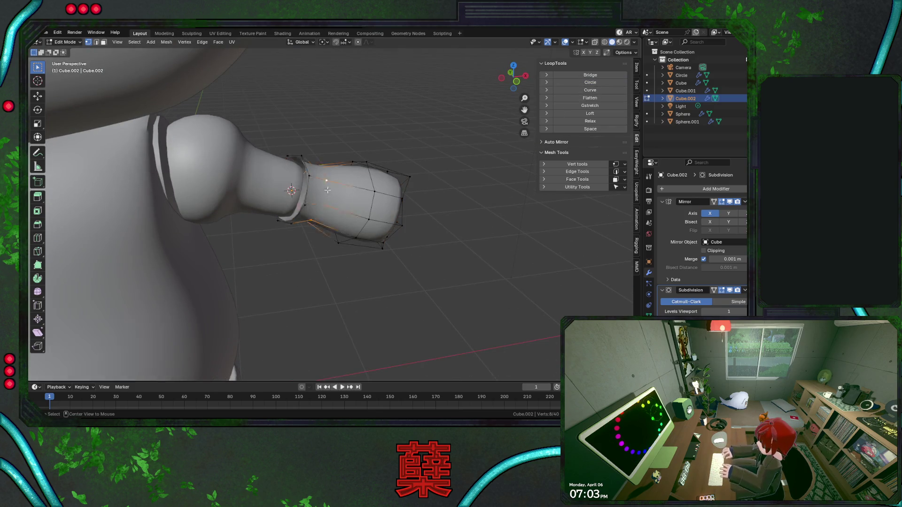
pyautogui.click(602, 82)
pyautogui.moveTo(440, 216)
pyautogui.mouseDown(button='middle')
pyautogui.moveTo(332, 261)
pyautogui.moveTo(373, 250)
pyautogui.mouseUp(button='middle')
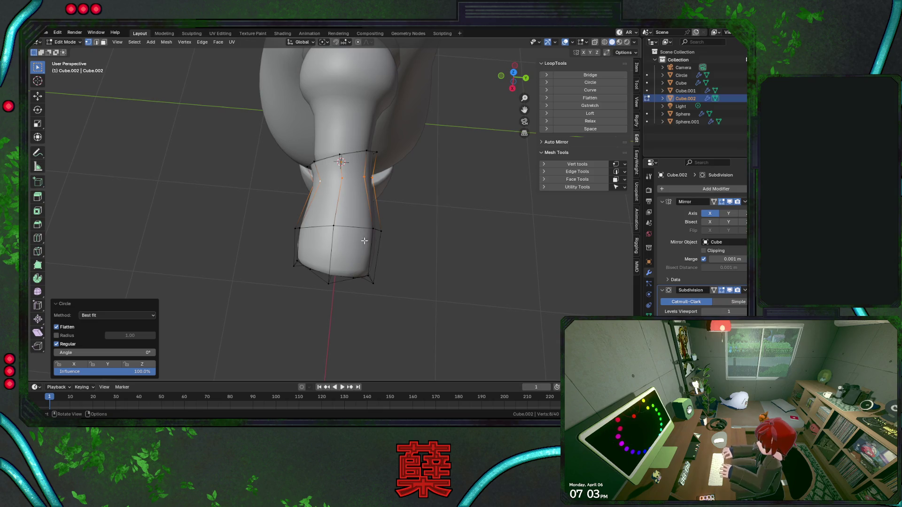
pyautogui.moveTo(316, 266)
pyautogui.mouseDown(button='middle')
pyautogui.moveTo(349, 234)
pyautogui.moveTo(359, 277)
pyautogui.mouseUp(button='middle')
# Enlarge the bottom rim to 1.241, nudge it along Y, and flatten it
pyautogui.keyDown('alt'); pyautogui.click(326, 231); pyautogui.keyUp('alt')
pyautogui.press('ctrl+KP_Add')
pyautogui.press('s')
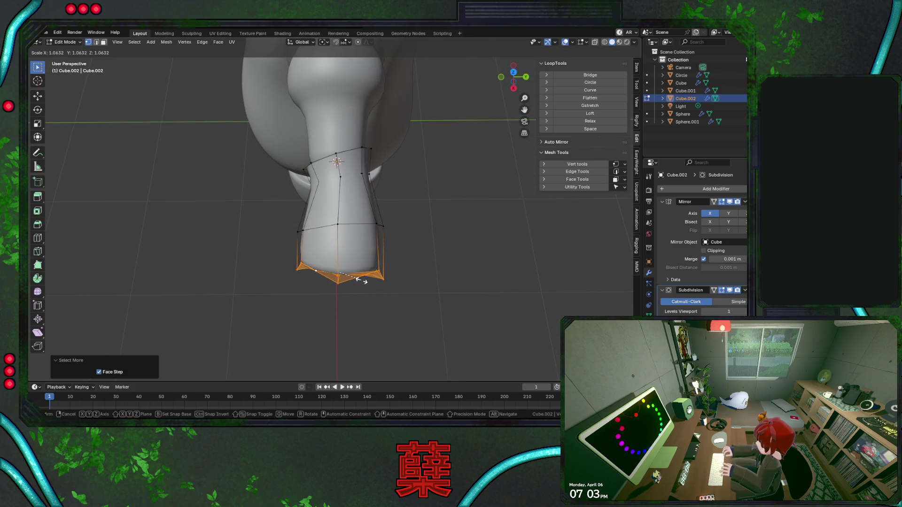
pyautogui.press('g')
pyautogui.press('y')
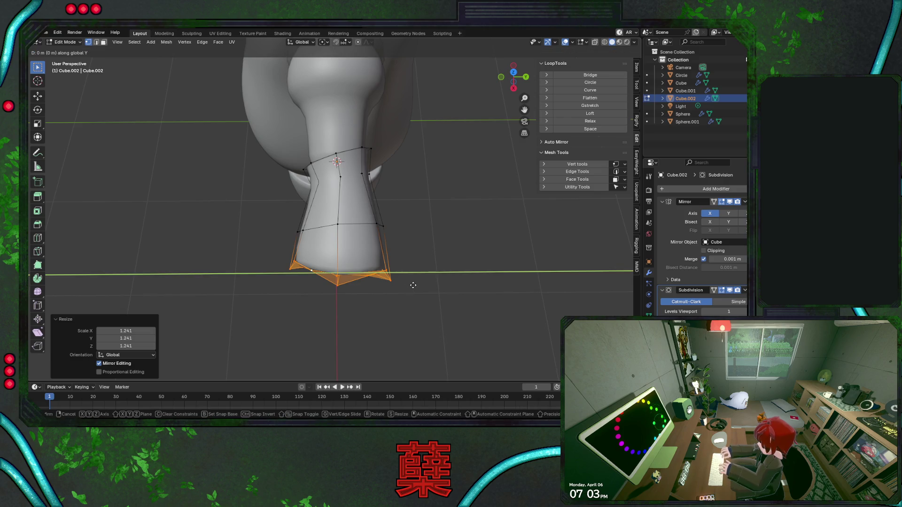
pyautogui.click(413, 285)
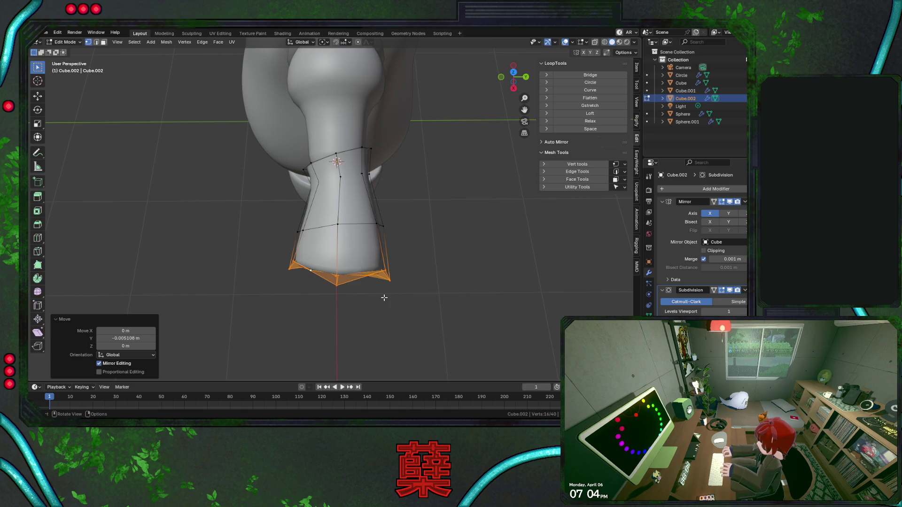
pyautogui.click(597, 97)
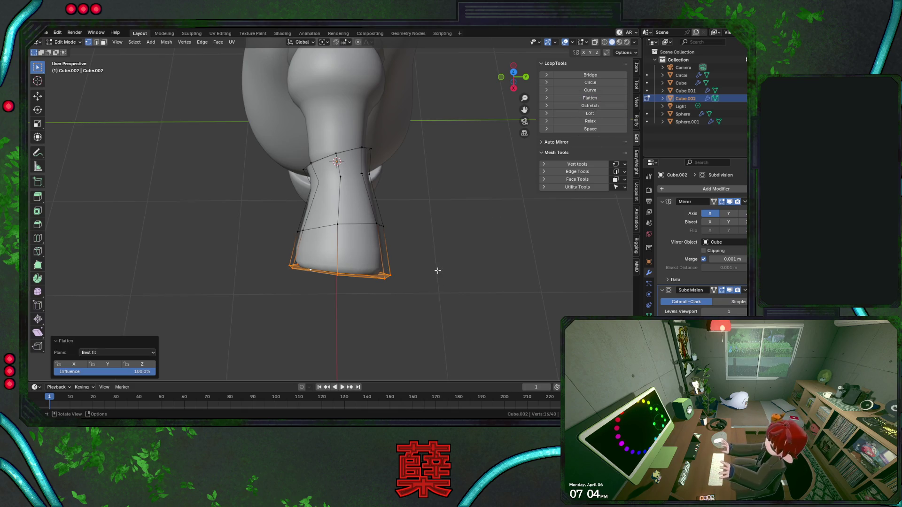
# Return to Object Mode in front view with the whole character visible
pyautogui.press('KP_1')
pyautogui.hotkey('alt', 'a')
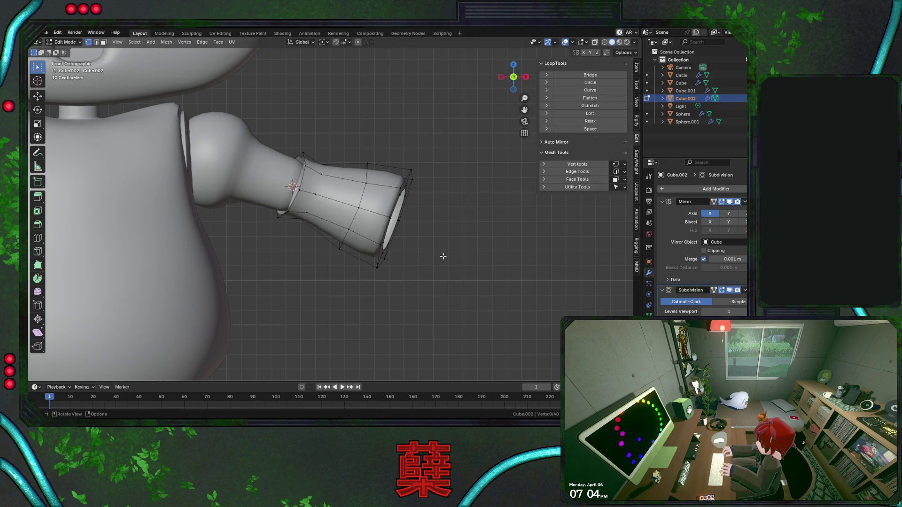
pyautogui.press('Tab')
pyautogui.hotkey('alt', 'a')
pyautogui.scroll(-4, 418, 254)
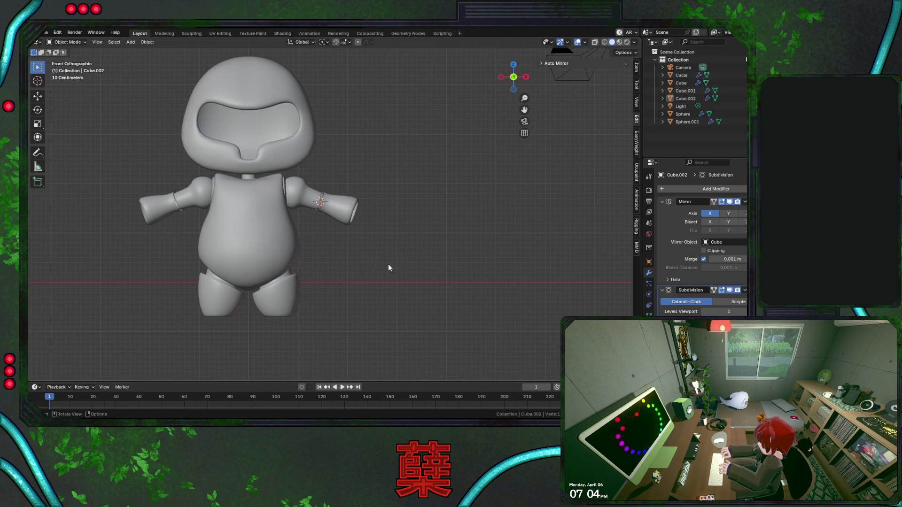
pyautogui.scroll(5, 389, 267)
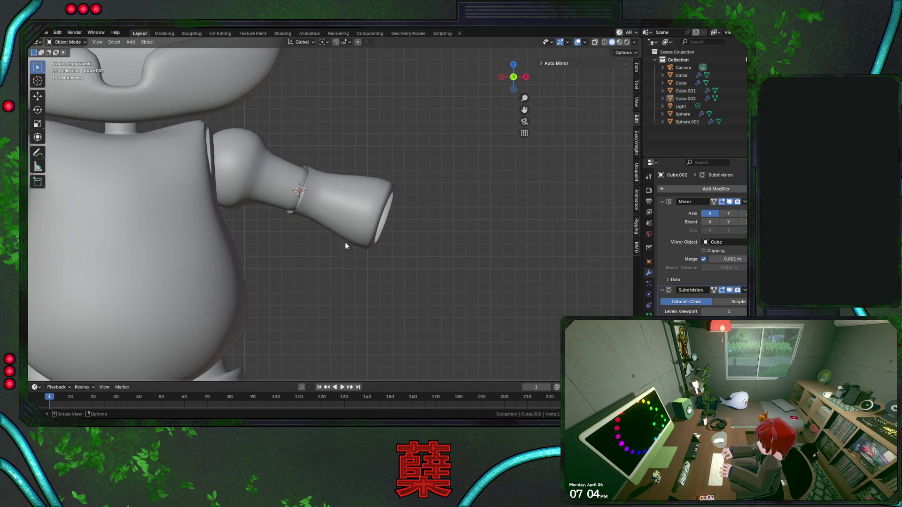
# Shift the forearm's elbow-joint edge loop along Y in a see-through top view
pyautogui.click(329, 218)
pyautogui.scroll(2, 324, 215)
pyautogui.press('Tab')
pyautogui.keyDown('alt'); pyautogui.click(305, 195); pyautogui.keyUp('alt')
pyautogui.moveTo(326, 194); pyautogui.dragTo(316, 272, button='middle')
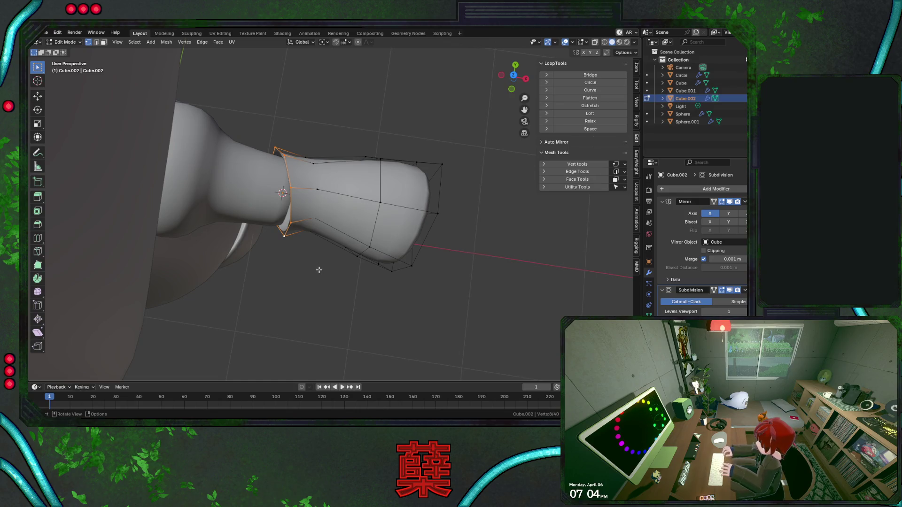
pyautogui.moveTo(332, 241)
pyautogui.mouseDown(button='middle')
pyautogui.moveTo(260, 232)
pyautogui.moveTo(272, 233)
pyautogui.mouseUp(button='middle')
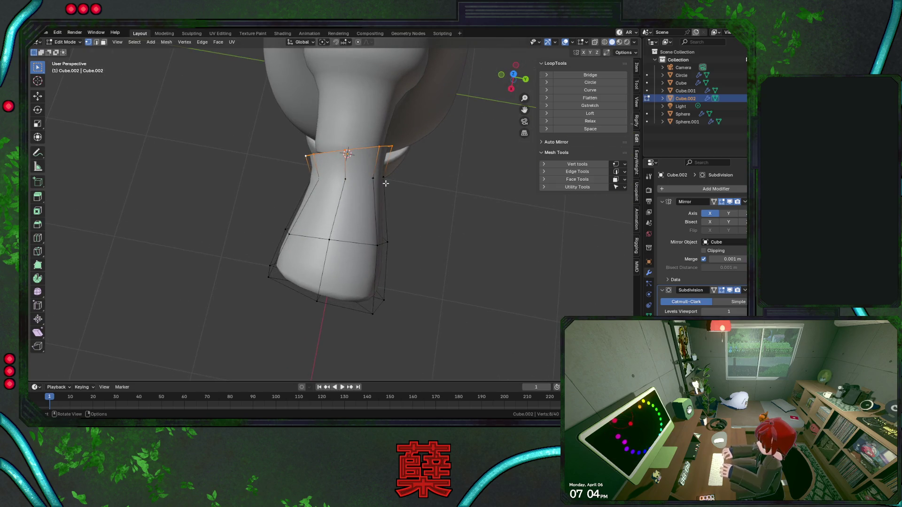
pyautogui.press('KP_7')
pyautogui.hotkey('alt', 'z')
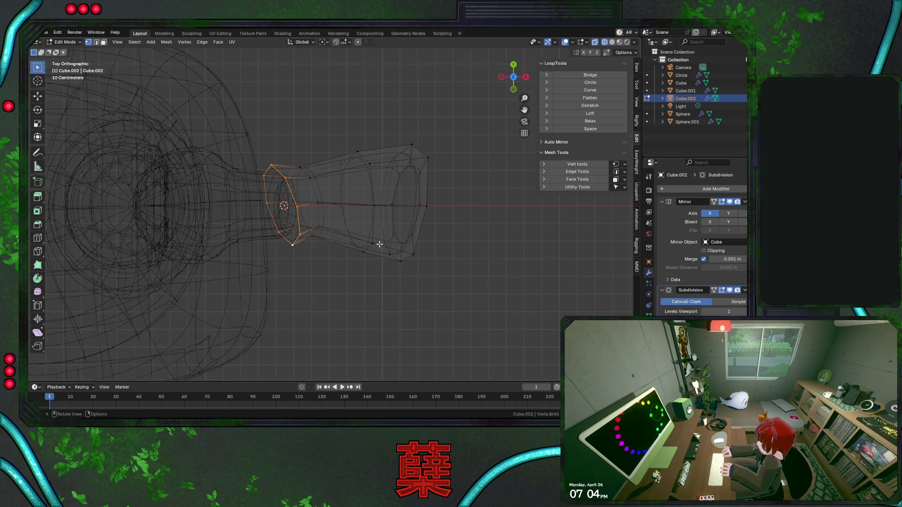
pyautogui.press('g')
pyautogui.press('y')
pyautogui.click(380, 269)
# Move the next forearm edge loop along Y, then return to Object Mode in front view
pyautogui.keyDown('alt'); pyautogui.click(352, 256); pyautogui.keyUp('alt')
pyautogui.press('g')
pyautogui.press('y')
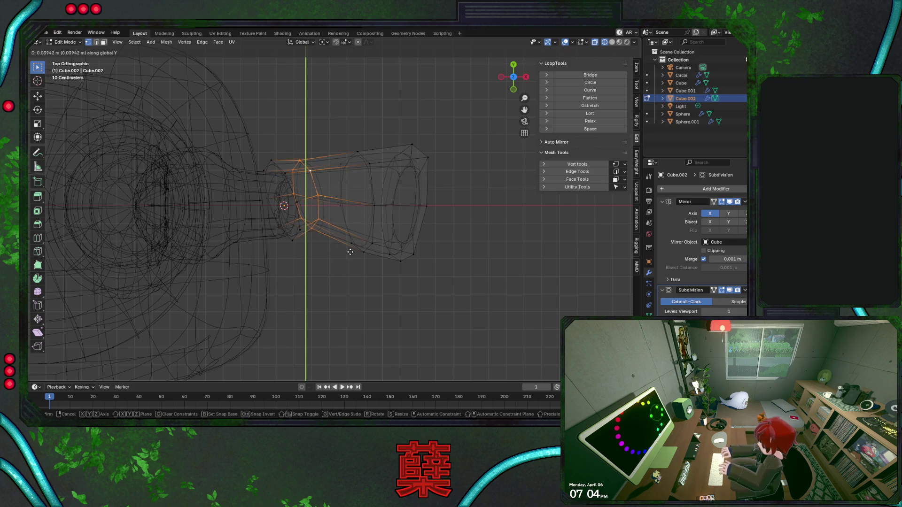
pyautogui.click(351, 249)
pyautogui.hotkey('shift', 'z')
pyautogui.press('Tab')
pyautogui.click(329, 266)
pyautogui.press('KP_1')
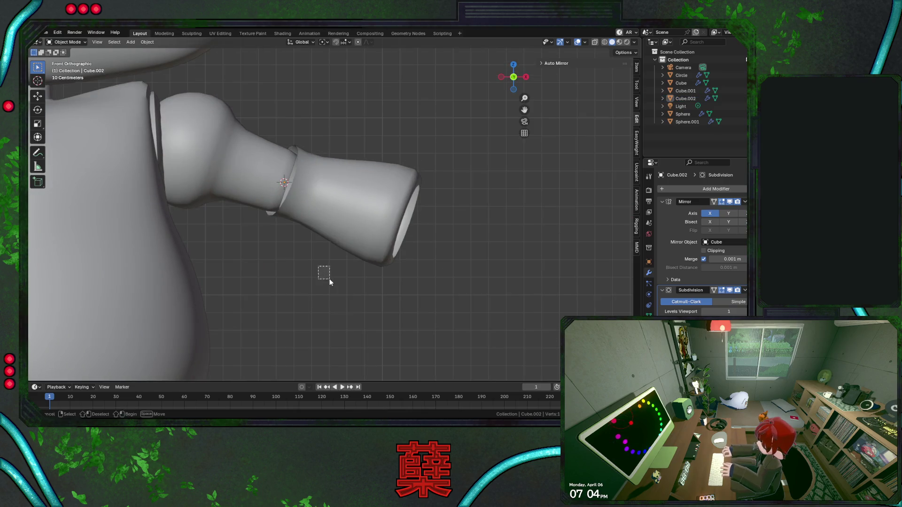
pyautogui.click(319, 217)
# Scale the upper-arm Sphere's neck edge loop down to 0.825
pyautogui.click(265, 177)
pyautogui.press('Tab')
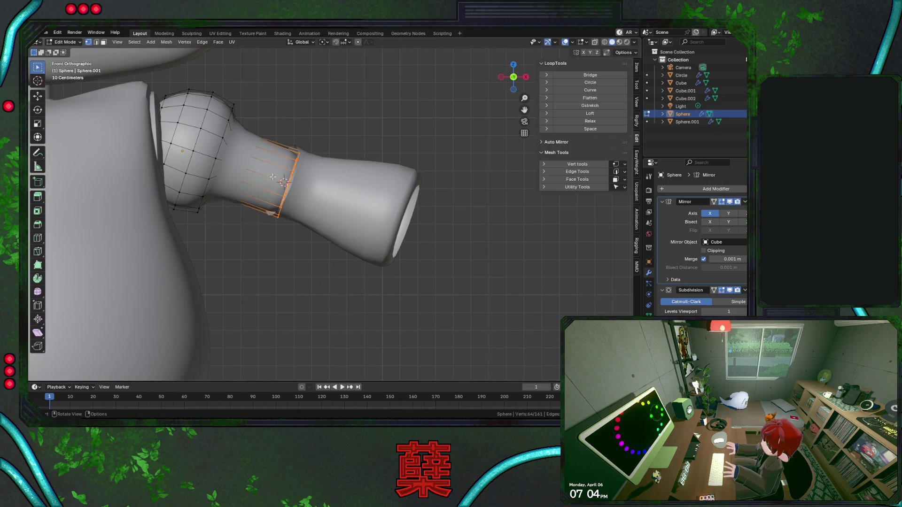
pyautogui.press('s')
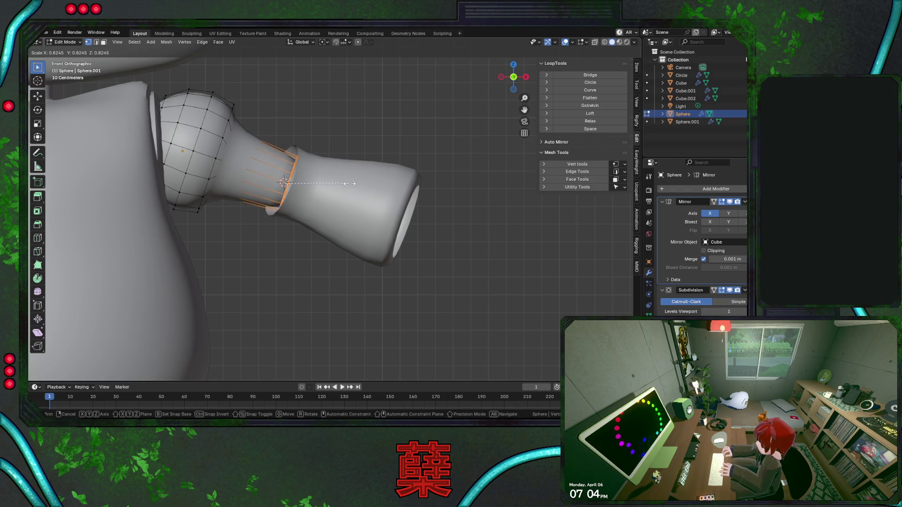
pyautogui.click(350, 183)
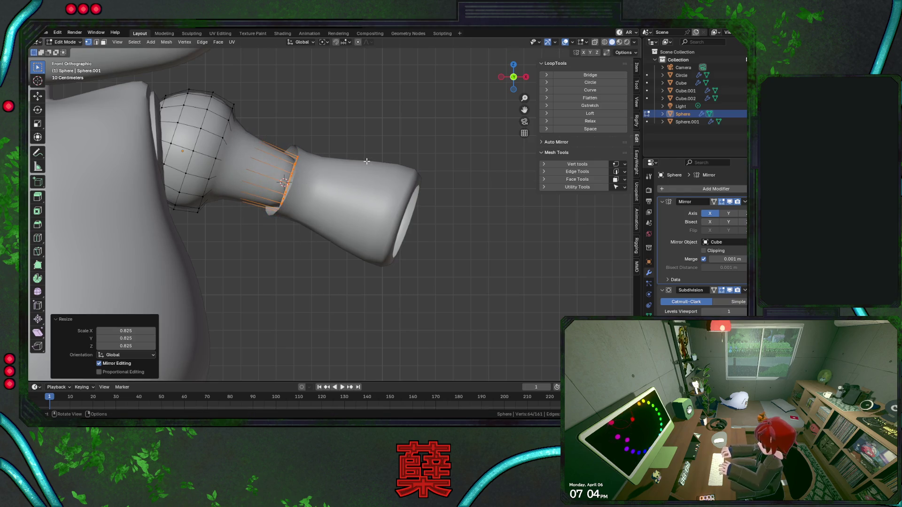
# Add a centred loop cut through the neck and shrink that band to 0.686
pyautogui.hotkey('ctrl', 'r')
pyautogui.click(290, 155)
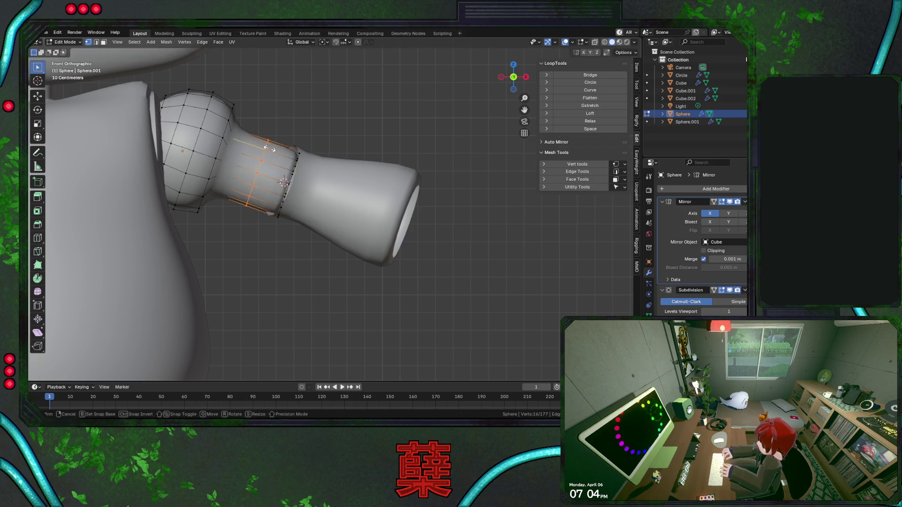
pyautogui.rightClick(290, 155)
pyautogui.hotkey('alt', 'z')
pyautogui.moveTo(282, 146); pyautogui.dragTo(308, 229)
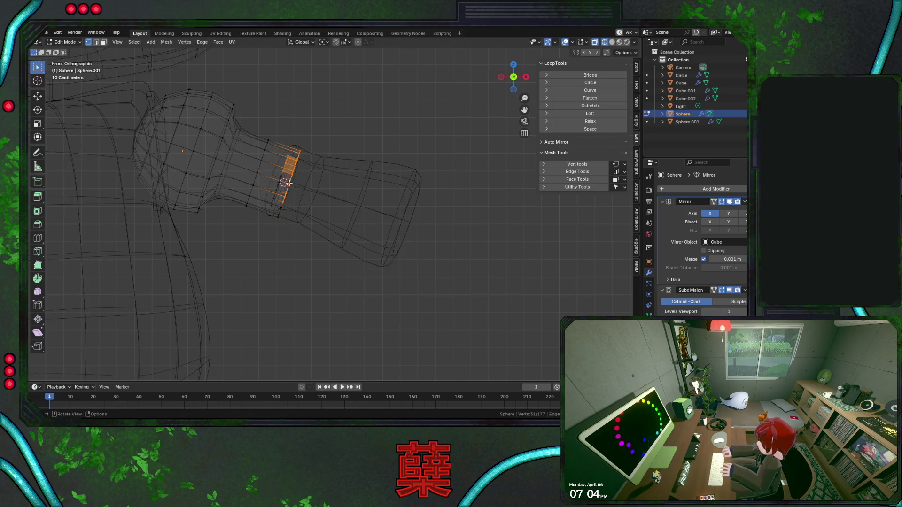
pyautogui.keyDown('shift'); pyautogui.moveTo(268, 178); pyautogui.dragTo(298, 243); pyautogui.keyUp('shift')
pyautogui.keyDown('shift'); pyautogui.moveTo(271, 188); pyautogui.dragTo(313, 264); pyautogui.keyUp('shift')
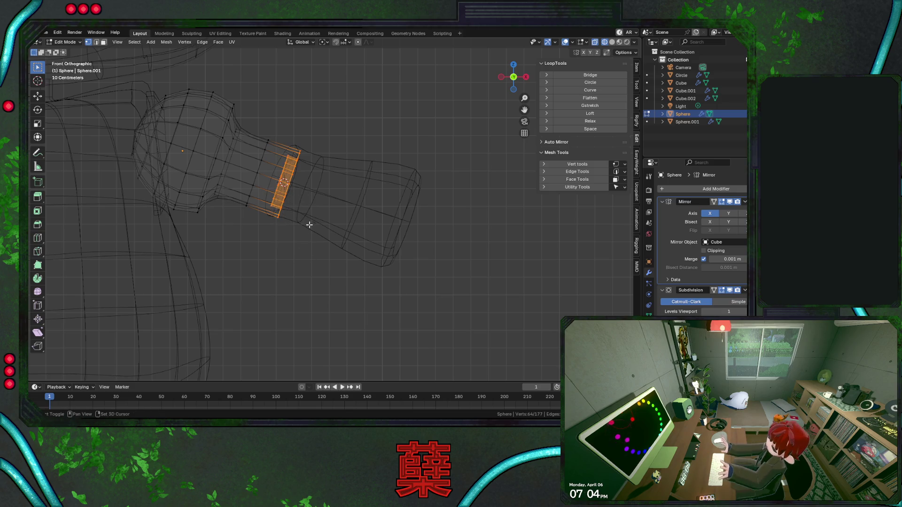
pyautogui.press('s')
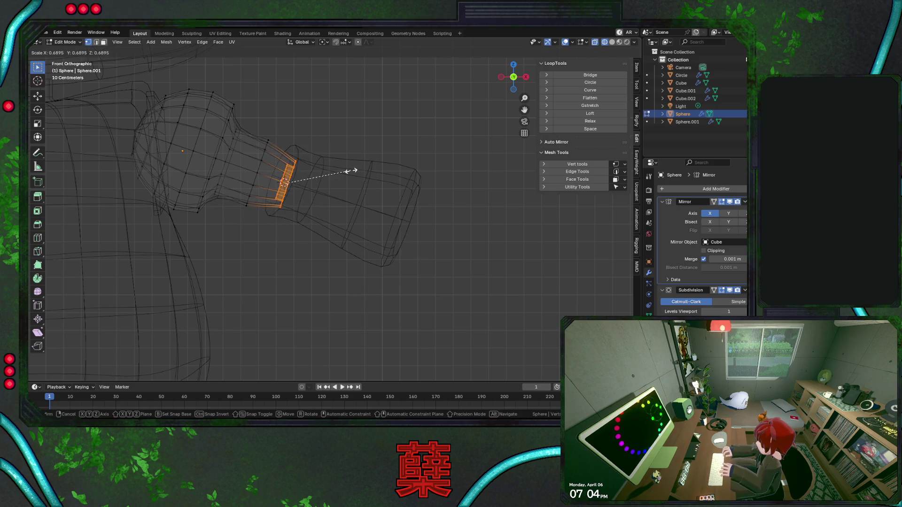
pyautogui.click(348, 171)
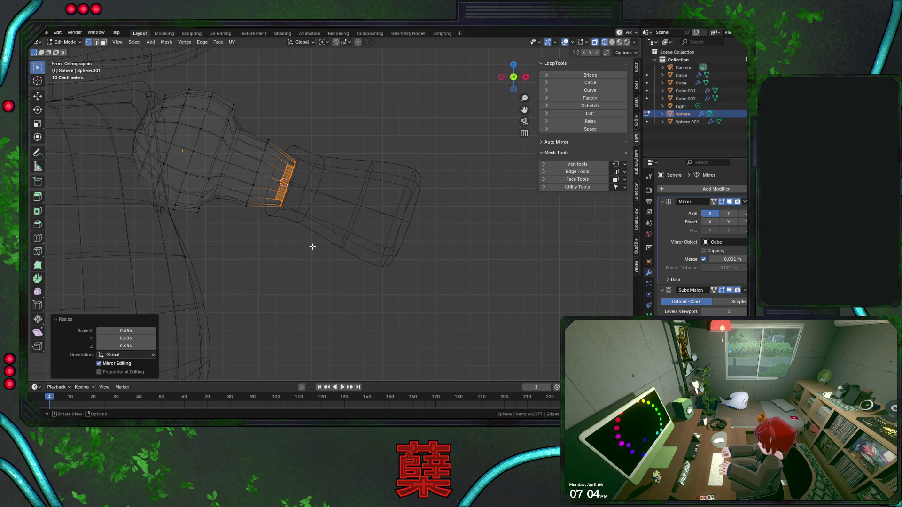
# Enlarge the edge loop next to the neck, then select the forearm in Object Mode
pyautogui.hotkey('shift', 'z')
pyautogui.keyDown('alt'); pyautogui.click(262, 160); pyautogui.keyUp('alt')
pyautogui.press('s')
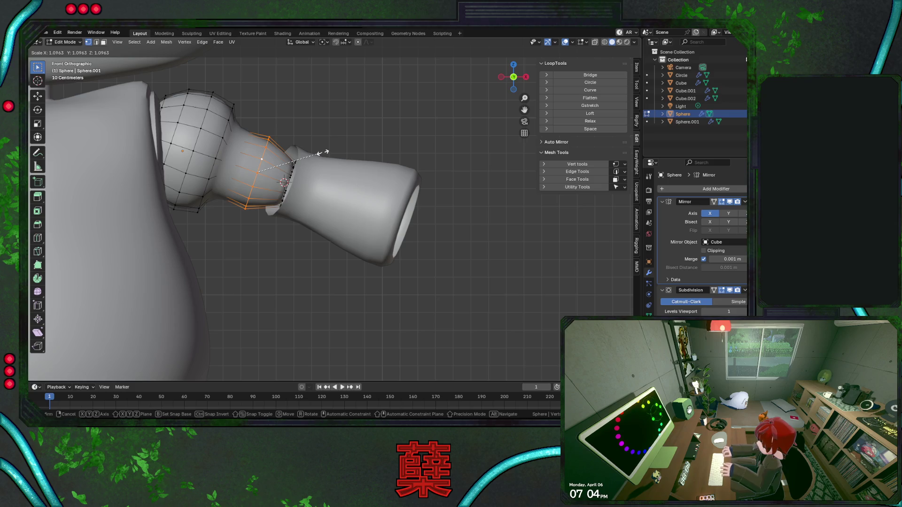
pyautogui.click(327, 153)
pyautogui.press('Tab')
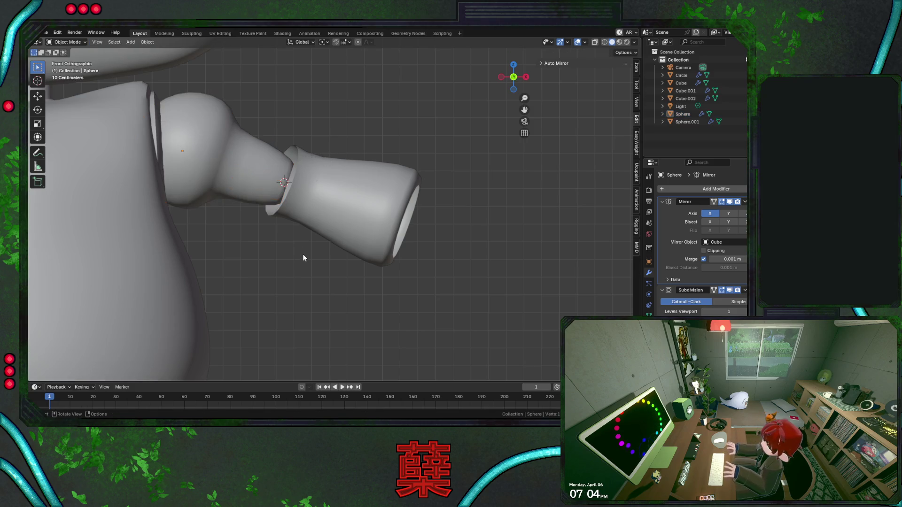
pyautogui.click(328, 212)
pyautogui.scroll(-5, 334, 224)
pyautogui.click(333, 249)
pyautogui.scroll(5, 332, 250)
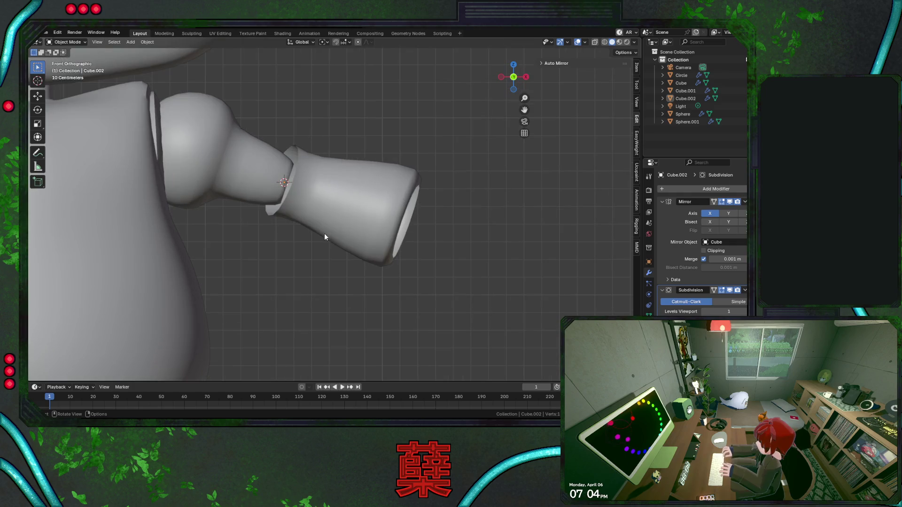
pyautogui.click(330, 234)
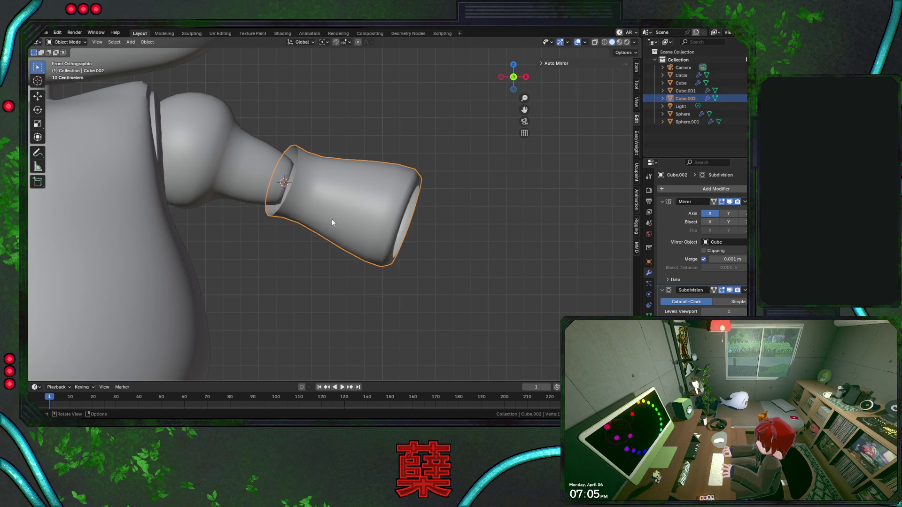
# Open the forearm (Cube.002) for mesh editing and select its elbow-end ring
pyautogui.scroll(-5, 332, 219)
pyautogui.moveTo(333, 258)
pyautogui.mouseDown()
pyautogui.moveTo(362, 277)
pyautogui.moveTo(345, 263)
pyautogui.mouseUp()
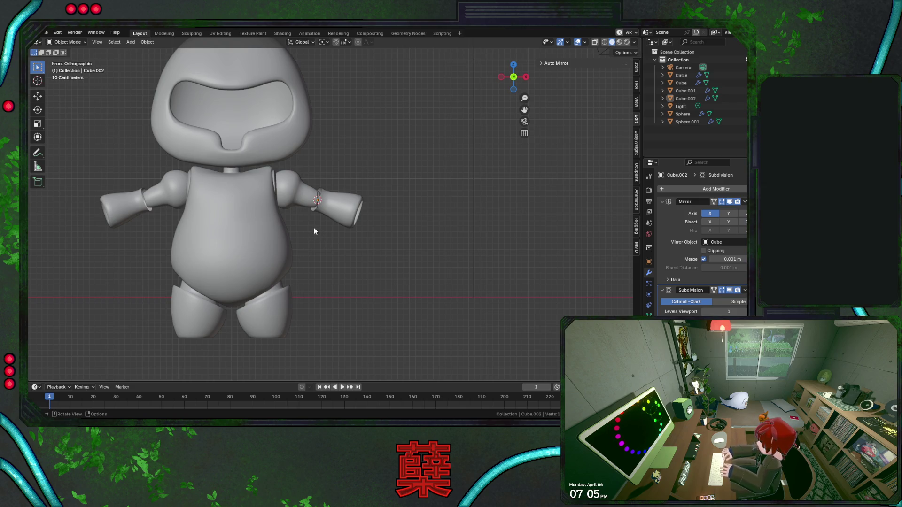
pyautogui.scroll(6, 314, 230)
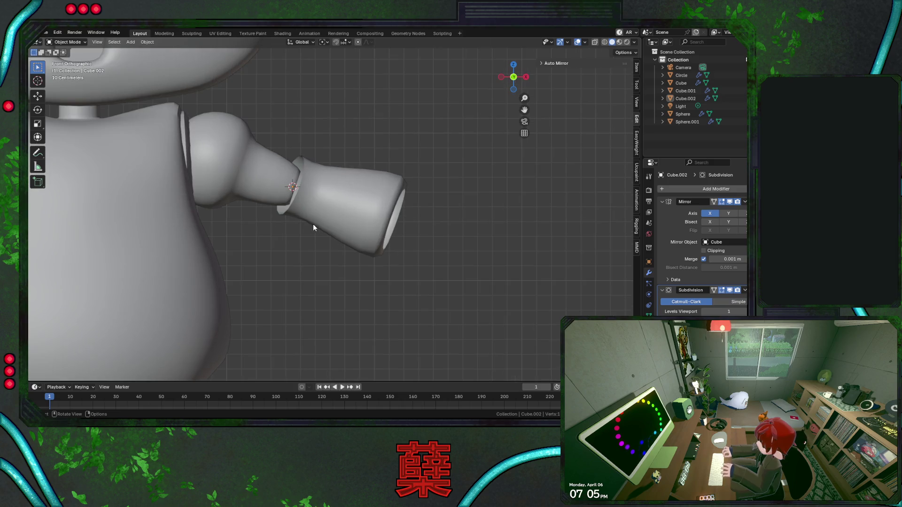
pyautogui.scroll(3, 333, 228)
pyautogui.click(322, 215)
pyautogui.click(382, 251)
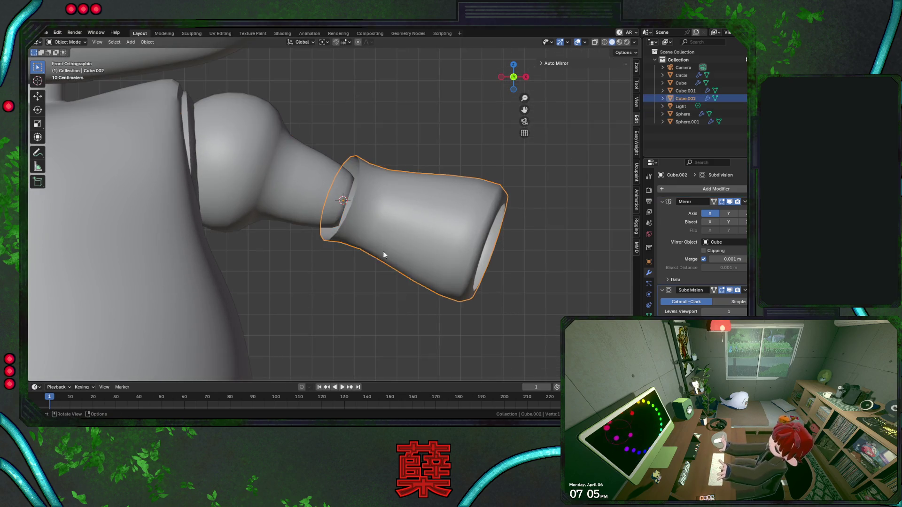
pyautogui.press('Tab')
pyautogui.keyDown('alt'); pyautogui.click(384, 220); pyautogui.keyUp('alt')
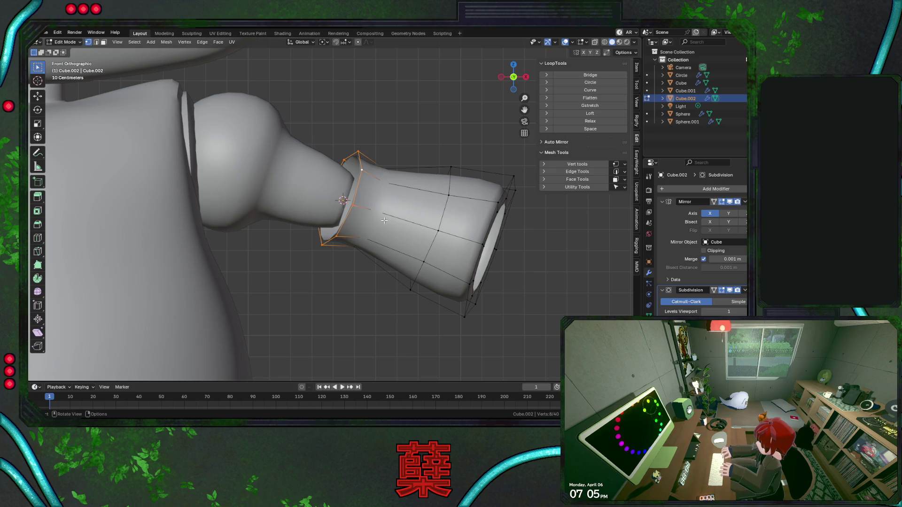
# Extrude the elbow-end ring in place and shrink it to 0.387
pyautogui.press('e')
pyautogui.rightClick(384, 220)
pyautogui.press('s')
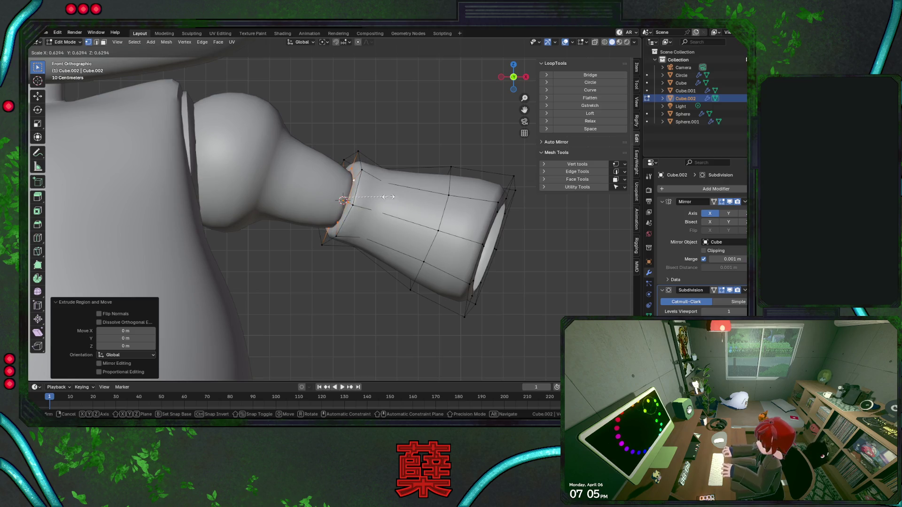
pyautogui.click(332, 227)
pyautogui.hotkey('shift', 'z')
pyautogui.moveTo(332, 227); pyautogui.dragTo(333, 227, button='middle')
pyautogui.moveTo(388, 228)
pyautogui.mouseDown(button='middle')
pyautogui.moveTo(371, 213)
pyautogui.moveTo(392, 242)
pyautogui.moveTo(368, 242)
pyautogui.mouseUp(button='middle')
pyautogui.hotkey('shift', 'z')
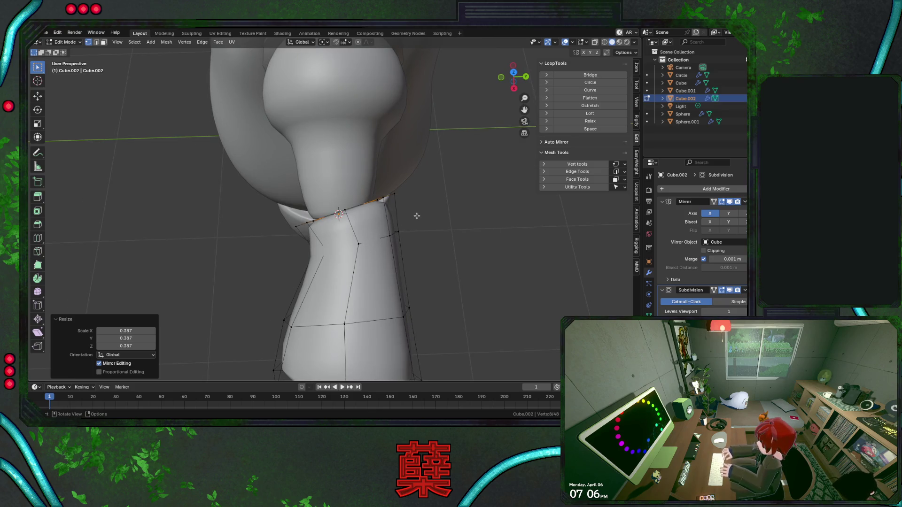
# Tilt the inset ring about -17.9° around Z from the top view
pyautogui.hotkey('shift', 'z')
pyautogui.press('KP_7')
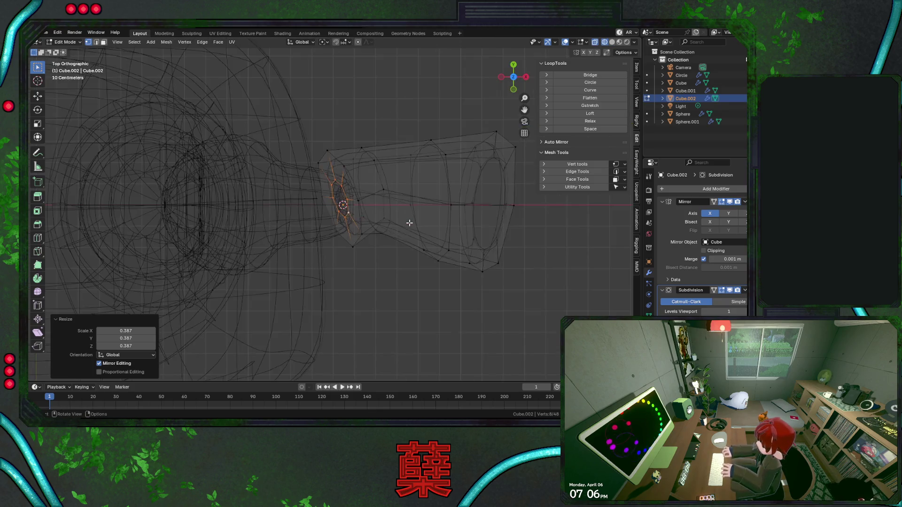
pyautogui.press('s')
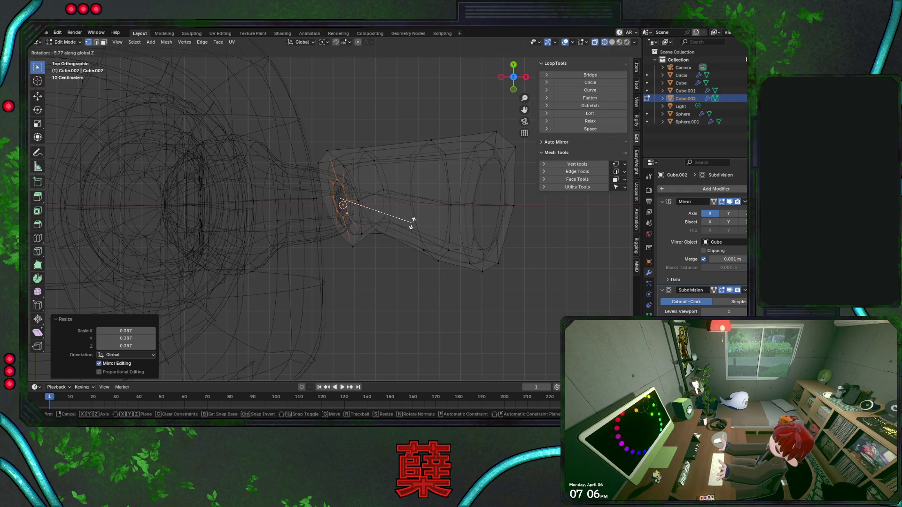
pyautogui.press('Escape')
pyautogui.press('r')
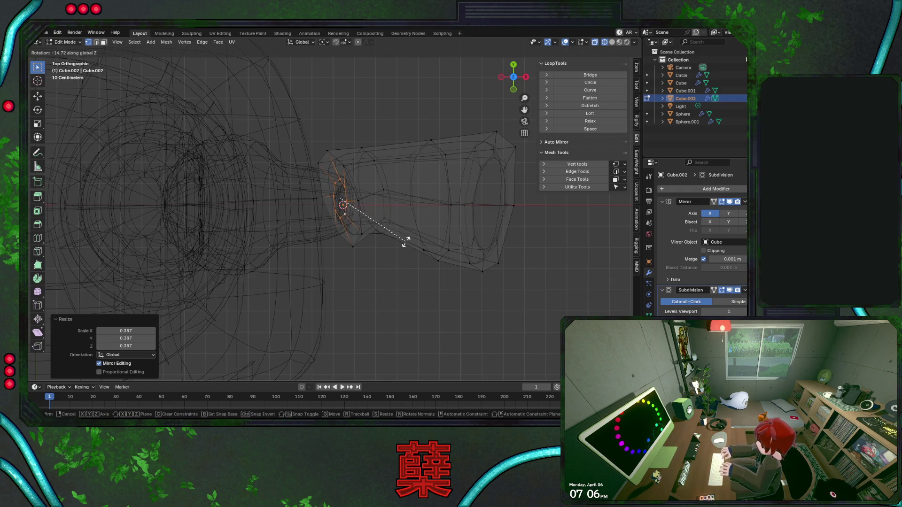
pyautogui.click(403, 245)
pyautogui.press('KP_1')
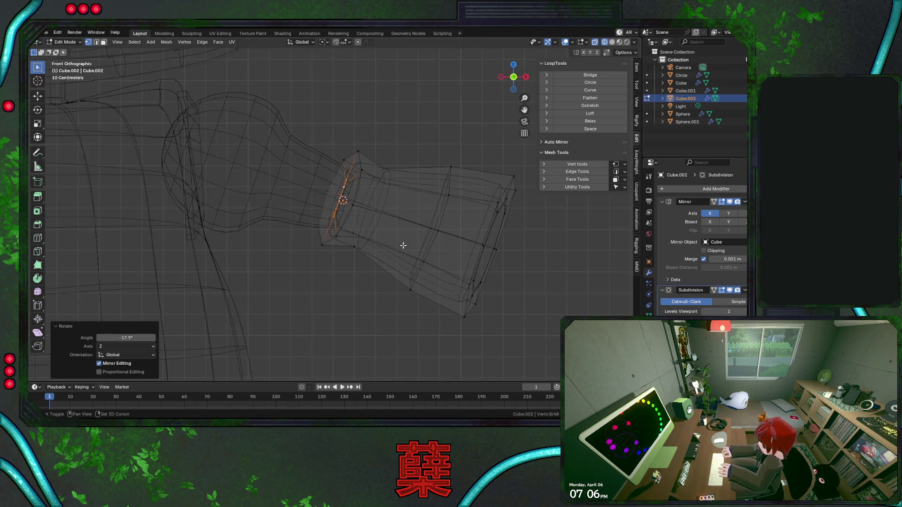
# Inspect the tilted cuff opening from several angles and return to Object Mode
pyautogui.hotkey('shift', 'z')
pyautogui.scroll(3, 408, 224)
pyautogui.hotkey('shift', 'z')
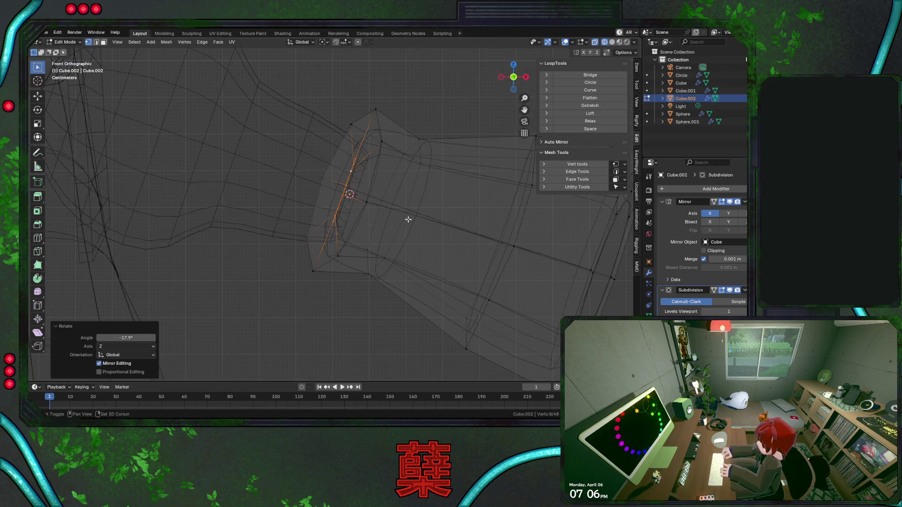
pyautogui.moveTo(417, 207)
pyautogui.mouseDown(button='middle')
pyautogui.moveTo(386, 247)
pyautogui.moveTo(313, 269)
pyautogui.mouseUp(button='middle')
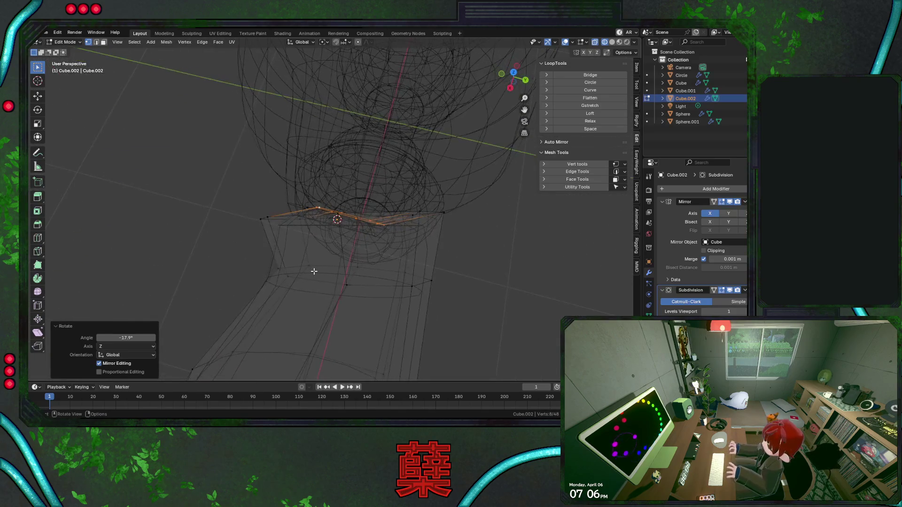
pyautogui.keyDown('alt'); pyautogui.moveTo(408, 220); pyautogui.dragTo(407, 220, button='middle'); pyautogui.keyUp('alt')
pyautogui.hotkey('shift', 'z')
pyautogui.press('Tab')
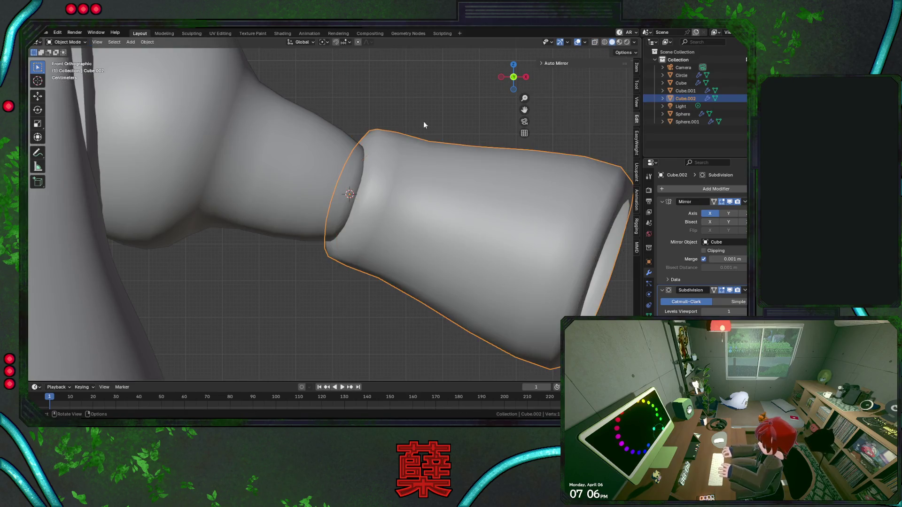
# Try rotating the forearm several times, cancelling each attempt so its pose stays unchanged
pyautogui.hotkey('alt', 'a')
pyautogui.moveTo(413, 190)
pyautogui.mouseDown(button='middle')
pyautogui.moveTo(369, 250)
pyautogui.moveTo(369, 269)
pyautogui.mouseUp(button='middle')
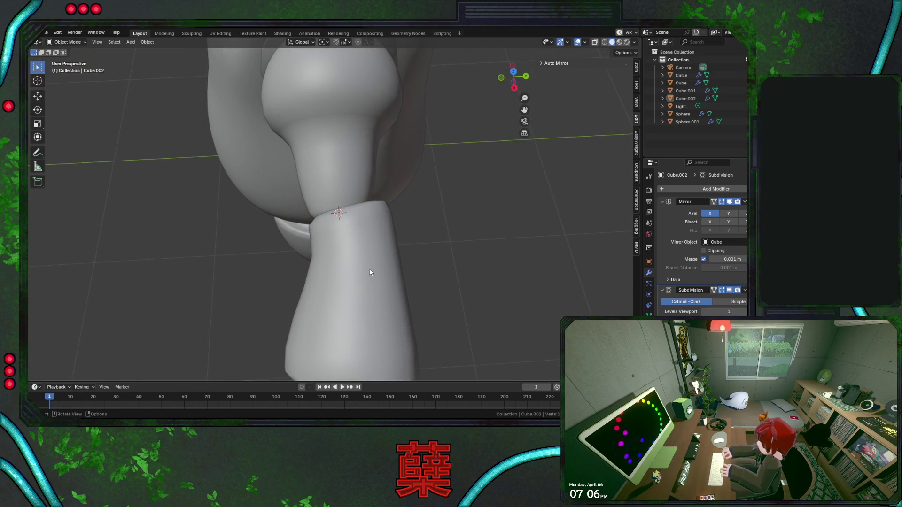
pyautogui.click(369, 268)
pyautogui.press('r')
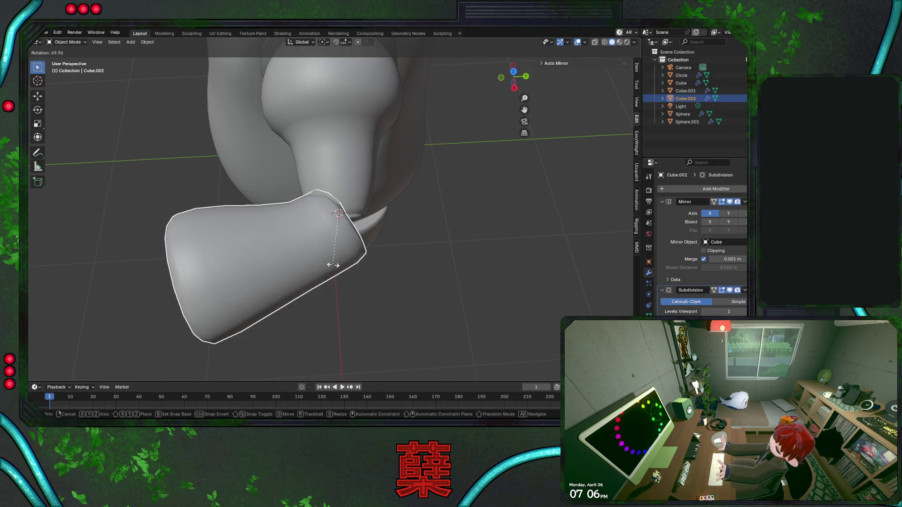
pyautogui.rightClick(412, 241)
pyautogui.press('r')
pyautogui.rightClick(438, 214)
pyautogui.press('r')
pyautogui.rightClick(373, 268)
pyautogui.press('r')
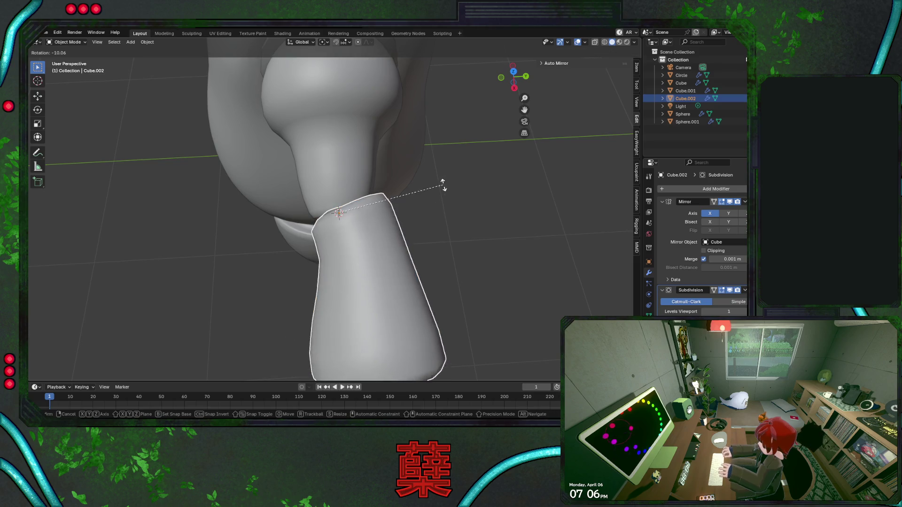
pyautogui.rightClick(443, 185)
pyautogui.scroll(-3, 318, 262)
pyautogui.scroll(4, 318, 262)
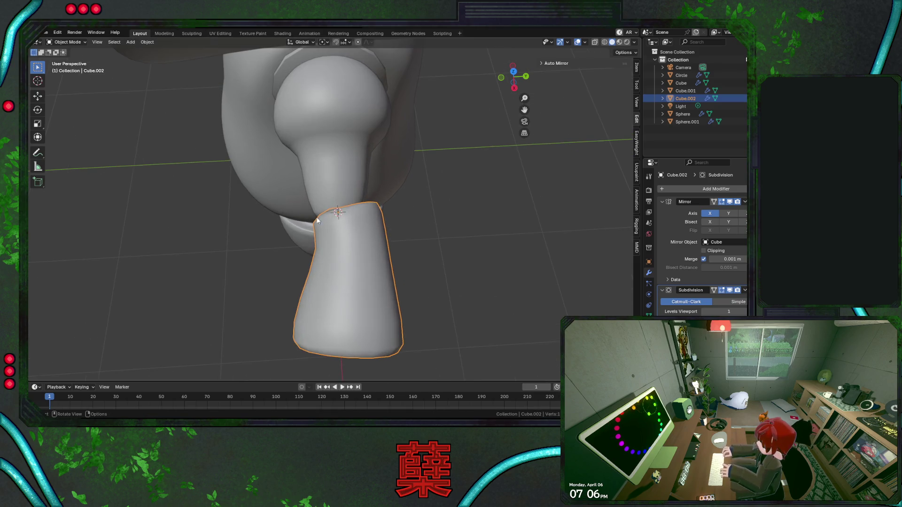
# Select the upper-arm Sphere and view it in front orthographic wireframe, toggling Edit Mode
pyautogui.click(326, 188)
pyautogui.press('KP_5')
pyautogui.press('KP_1')
pyautogui.hotkey('shift', 'z')
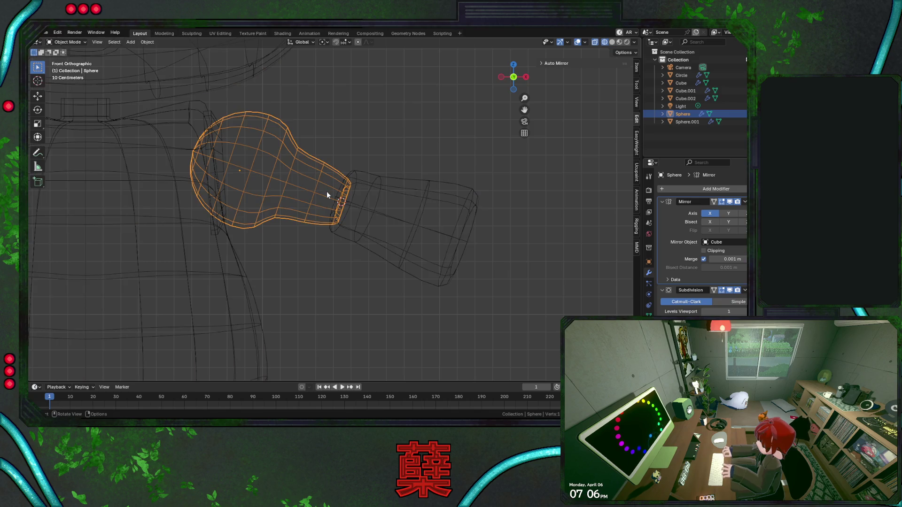
pyautogui.hotkey('shift', 'a')
pyautogui.press('Escape')
pyautogui.press('Tab')
pyautogui.hotkey('alt', 'a')
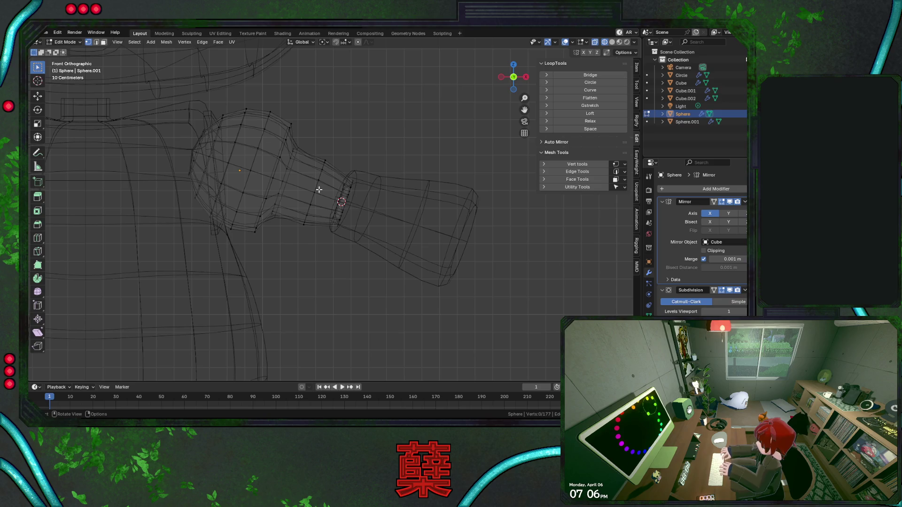
pyautogui.press('Tab')
pyautogui.hotkey('shift', 'a')
pyautogui.moveTo(322, 194)
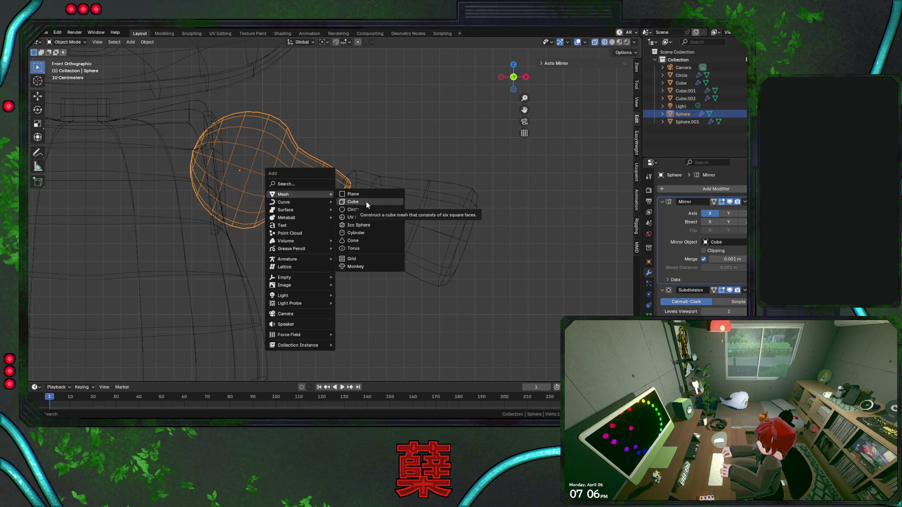
# Add a UV sphere with 16 segments and 8 rings
pyautogui.click(373, 216)
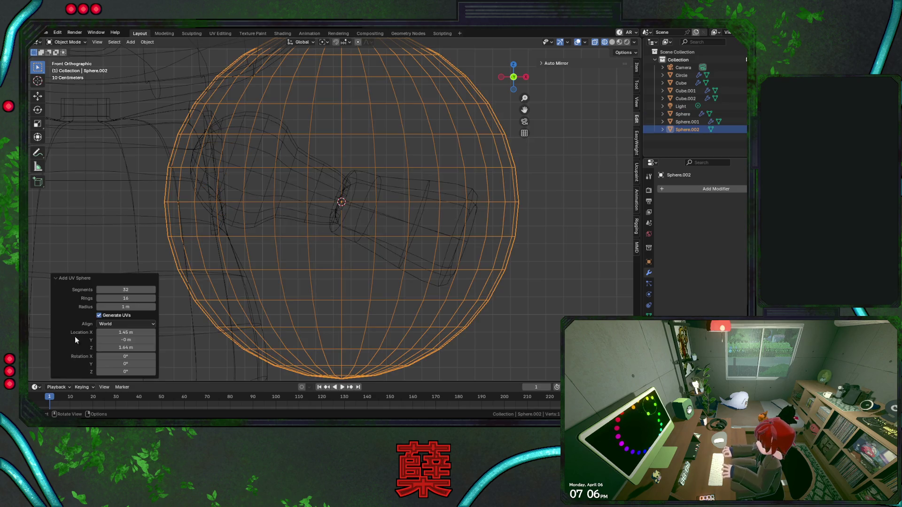
pyautogui.click(143, 290)
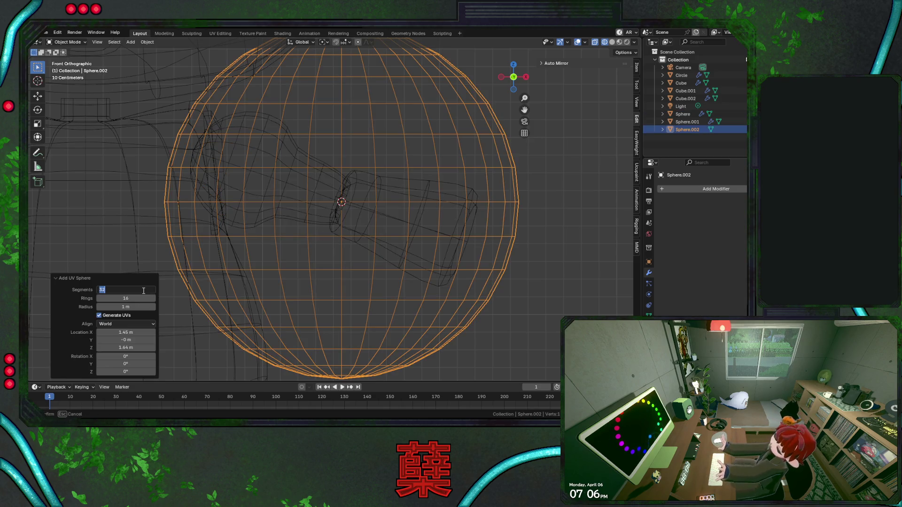
pyautogui.write('16')
pyautogui.press('Tab')
pyautogui.write('8')
pyautogui.press('Return')
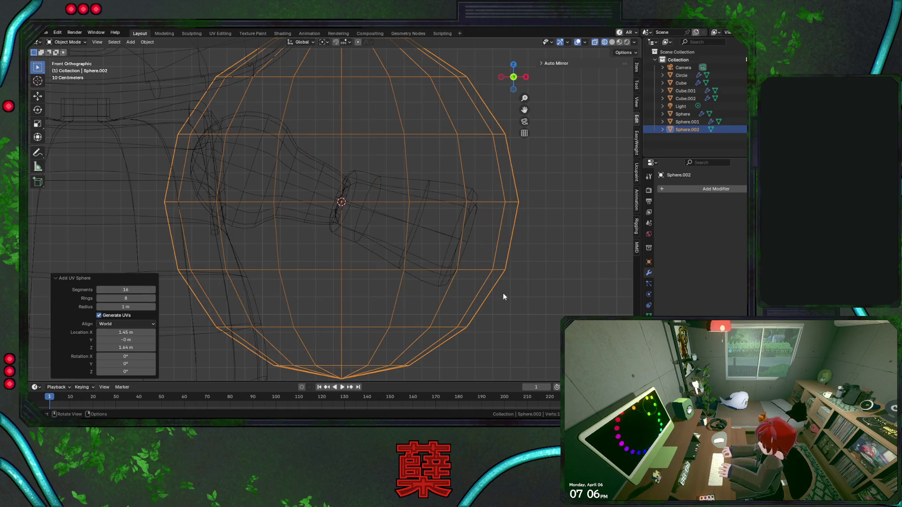
# Shrink the new sphere to elbow size and rotate it 90°
pyautogui.press('Tab')
pyautogui.press('s')
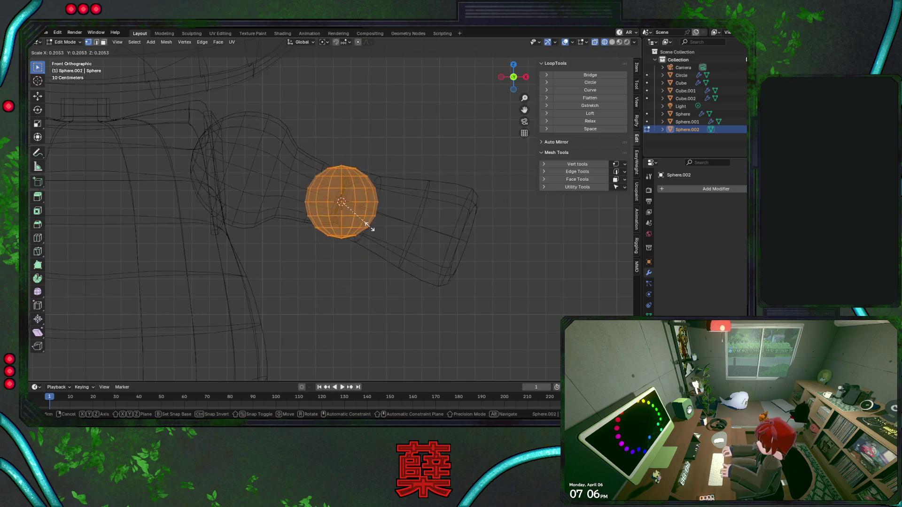
pyautogui.click(360, 216)
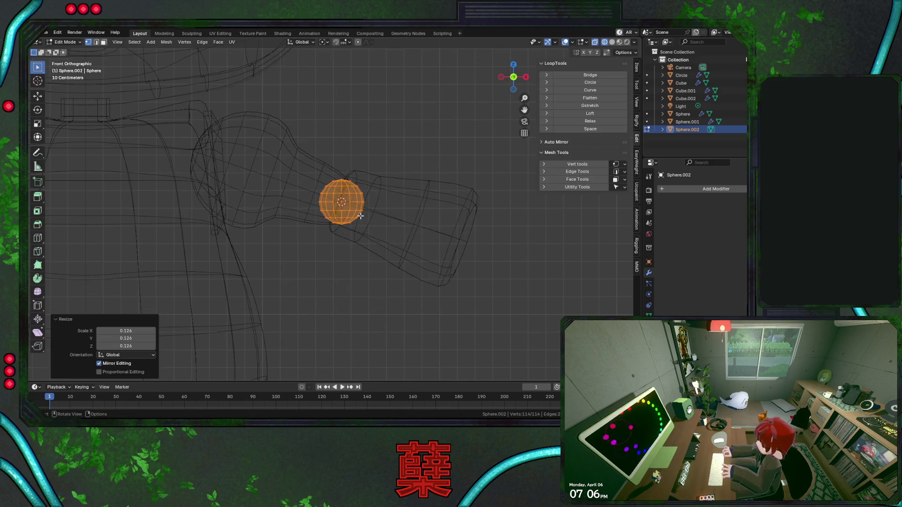
pyautogui.write('r90')
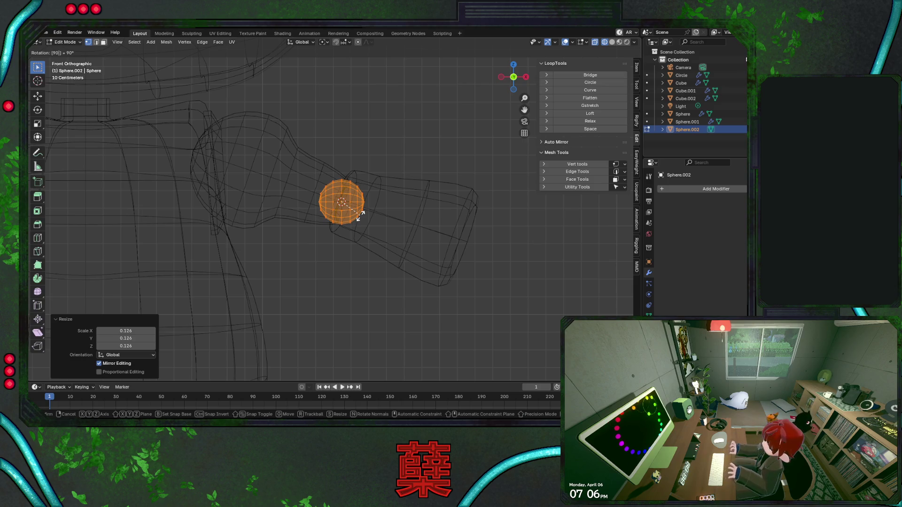
pyautogui.press('Return')
# Tilt the joint sphere slightly and rescale it to 0.835 to fit the elbow
pyautogui.press('r')
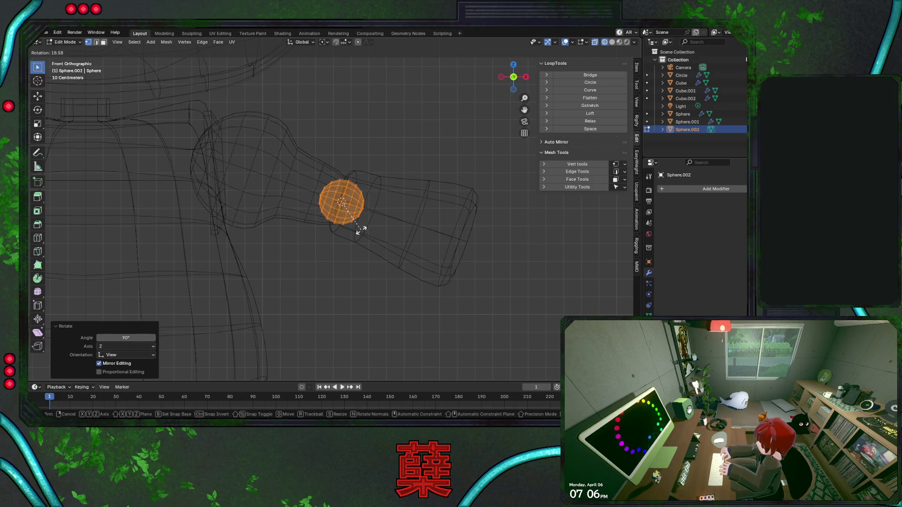
pyautogui.click(360, 231)
pyautogui.scroll(2, 361, 230)
pyautogui.press('s')
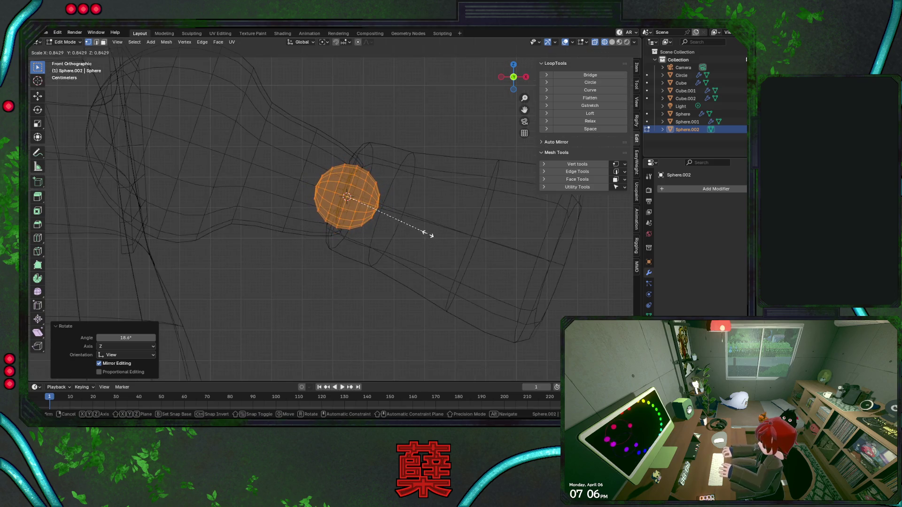
pyautogui.click(427, 233)
pyautogui.hotkey('shift', 'z')
pyautogui.moveTo(418, 211)
pyautogui.mouseDown(button='middle')
pyautogui.moveTo(258, 260)
pyautogui.moveTo(328, 235)
pyautogui.moveTo(338, 273)
pyautogui.mouseUp(button='middle')
pyautogui.press('Tab')
# Try swinging the forearm about 98°, then undo it and cancel a Z-axis rotation
pyautogui.click(349, 281)
pyautogui.press('r')
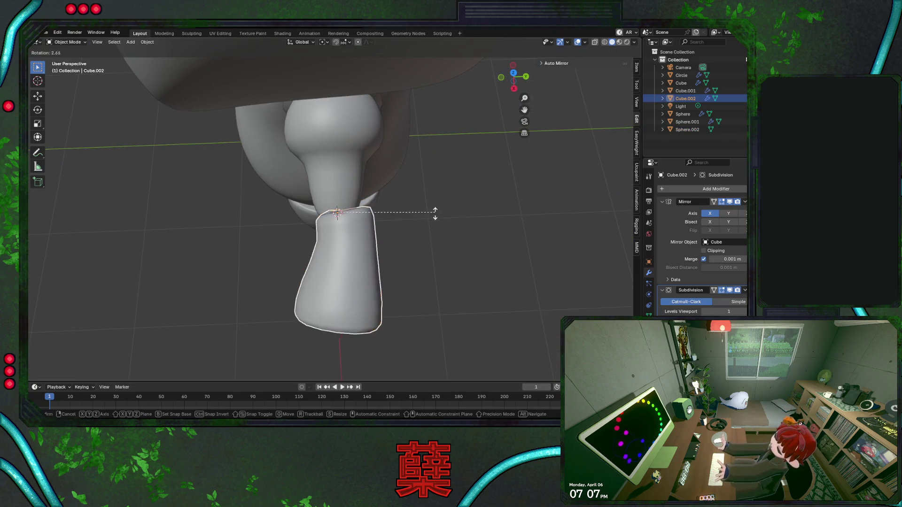
pyautogui.click(335, 257)
pyautogui.moveTo(335, 256)
pyautogui.mouseDown(button='middle')
pyautogui.moveTo(374, 254)
pyautogui.moveTo(351, 228)
pyautogui.moveTo(353, 189)
pyautogui.moveTo(347, 198)
pyautogui.mouseUp(button='middle')
pyautogui.hotkey('ctrl', 'z')
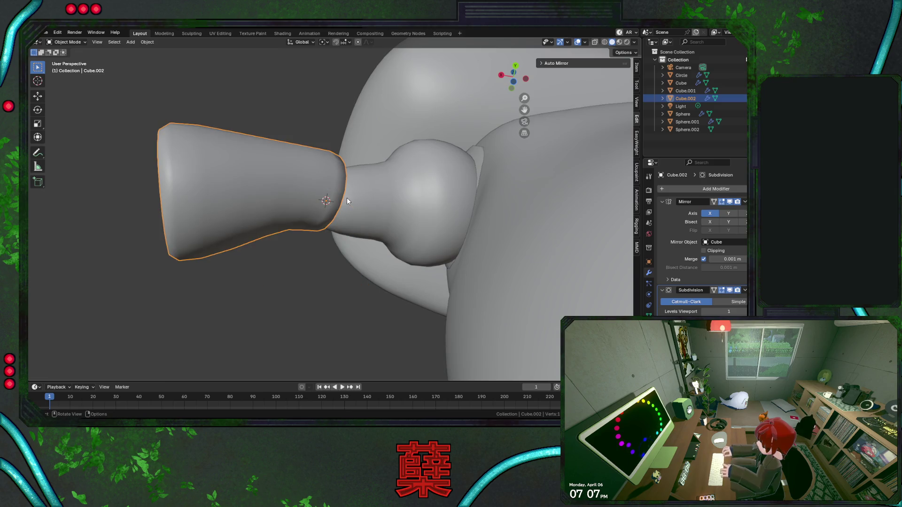
pyautogui.press('r')
pyautogui.press('z')
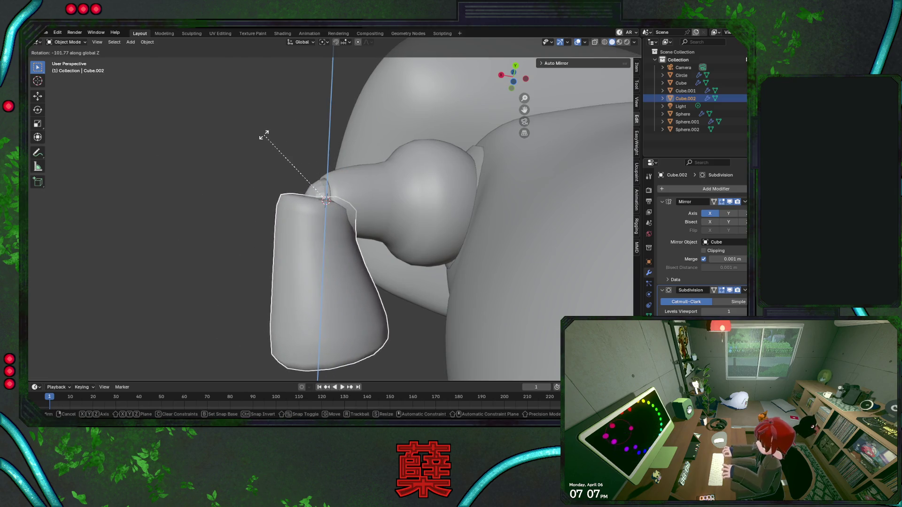
pyautogui.press('Escape')
# Enlarge the elbow joint sphere in Edit Mode, then shrink it to 0.889 scale
pyautogui.hotkey('shift', 'z')
pyautogui.click(317, 191)
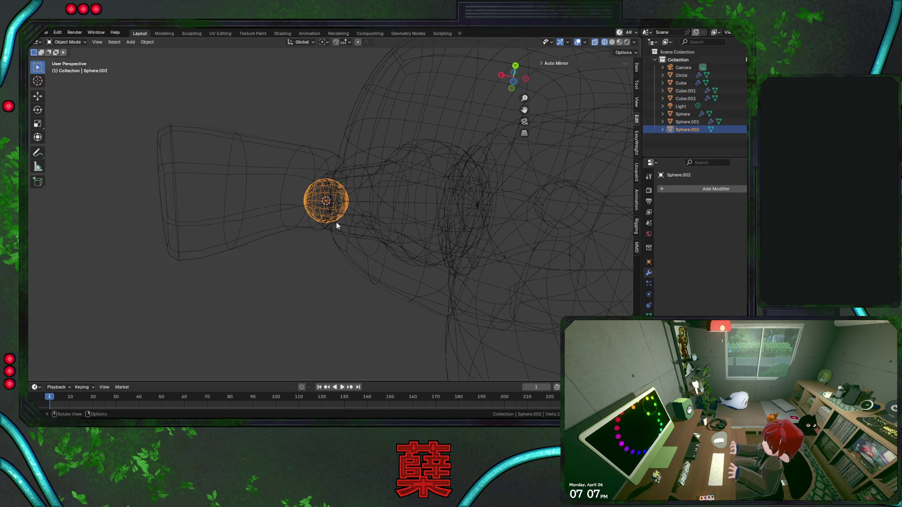
pyautogui.press('Tab')
pyautogui.press('s')
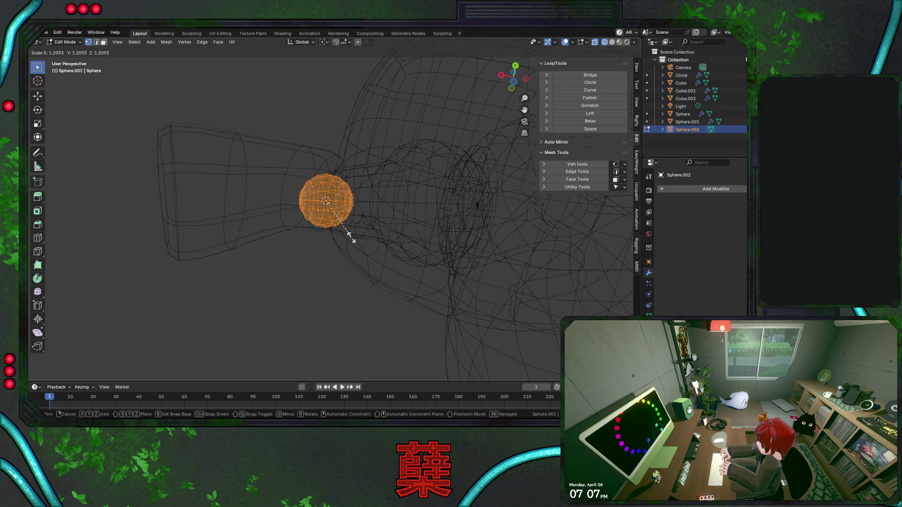
pyautogui.click(353, 238)
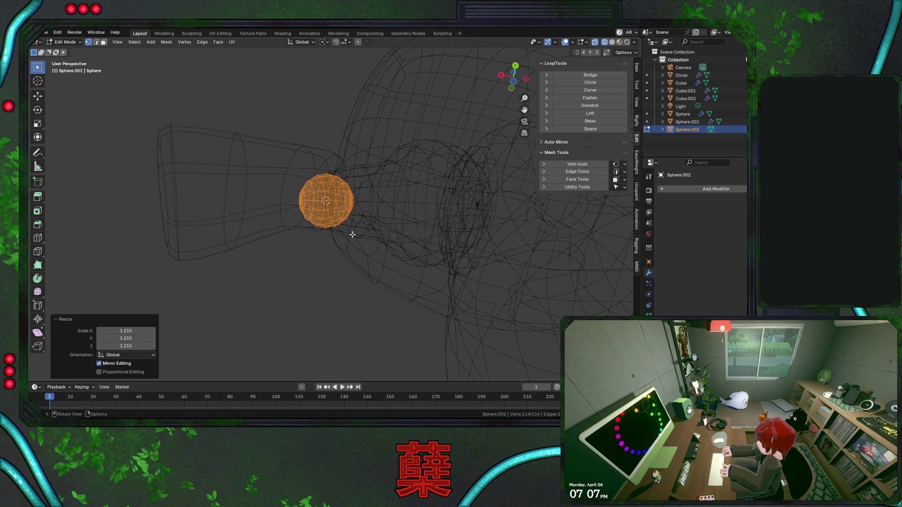
pyautogui.press('KP_1')
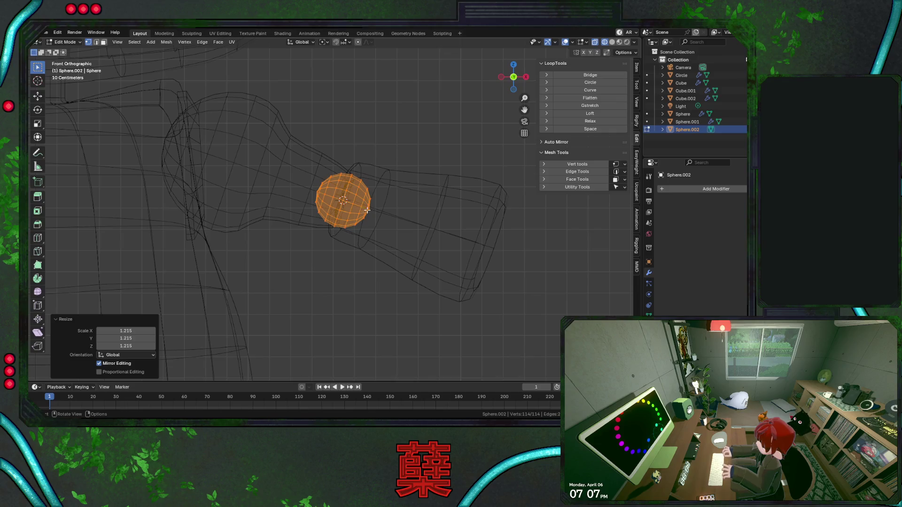
pyautogui.scroll(3, 366, 210)
pyautogui.scroll(2, 403, 196)
pyautogui.press('s')
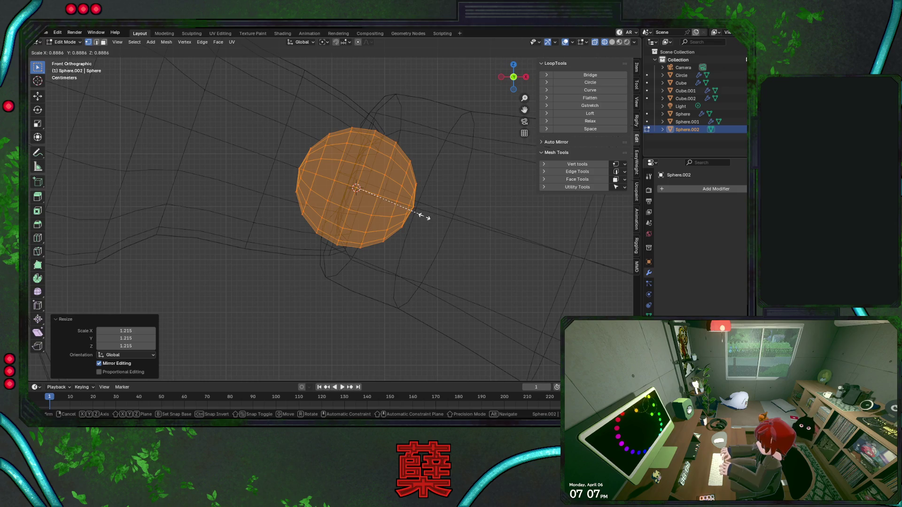
pyautogui.click(425, 217)
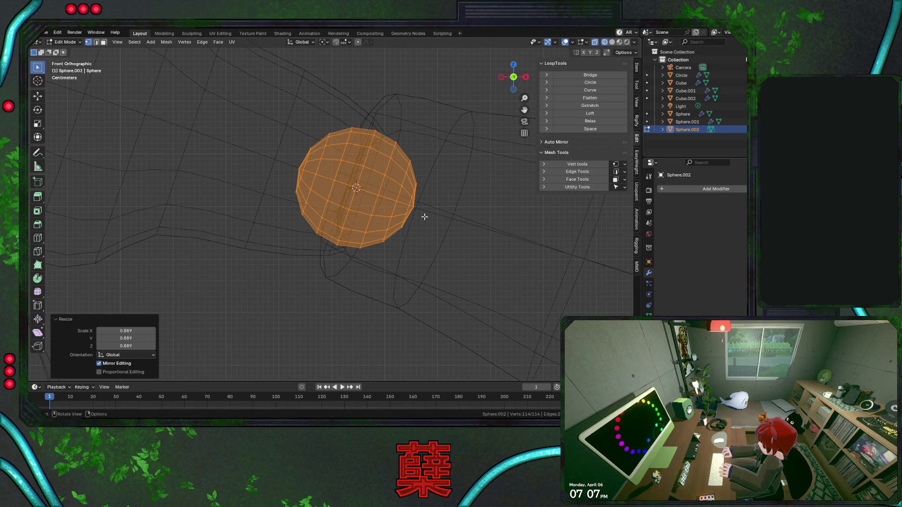
# Test axis-limited scaling in Normal orientation, cancel it, and restore Global orientation
pyautogui.press('s')
pyautogui.press('z')
pyautogui.press('Escape')
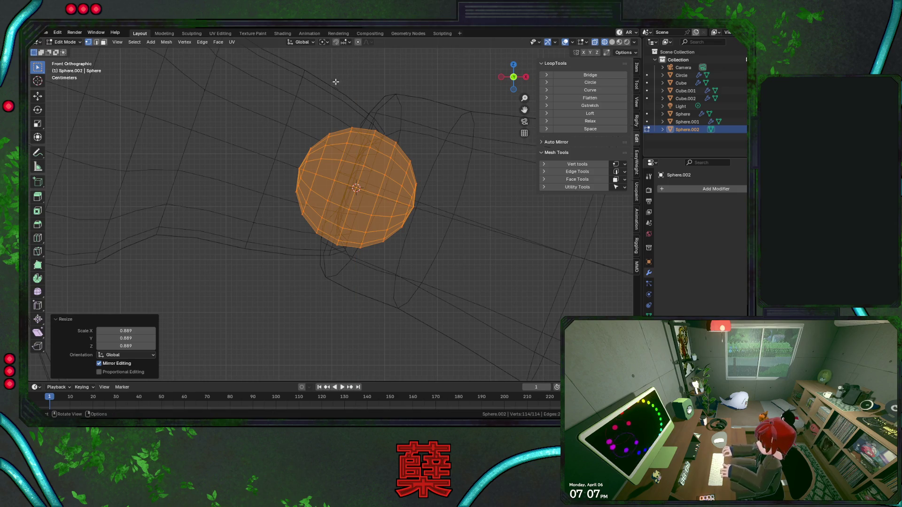
pyautogui.click(302, 42)
pyautogui.click(295, 82)
pyautogui.press('s')
pyautogui.press('z')
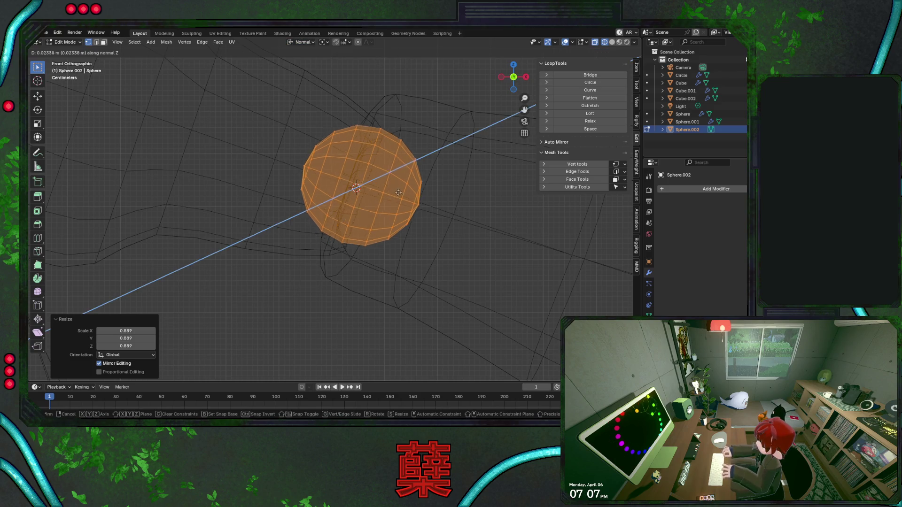
pyautogui.press('Escape')
pyautogui.click(306, 43)
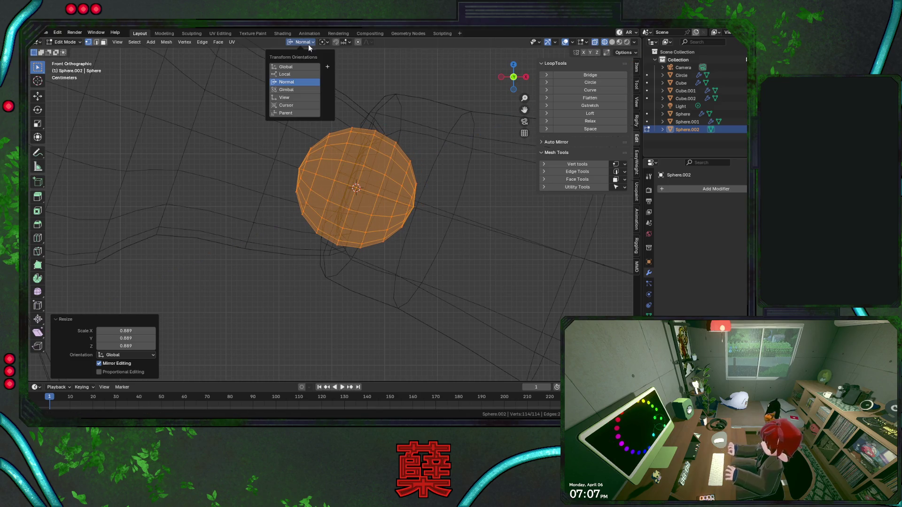
pyautogui.click(296, 66)
# Nudge the elbow sphere about 0.015 m along X and return to Object Mode
pyautogui.press('g')
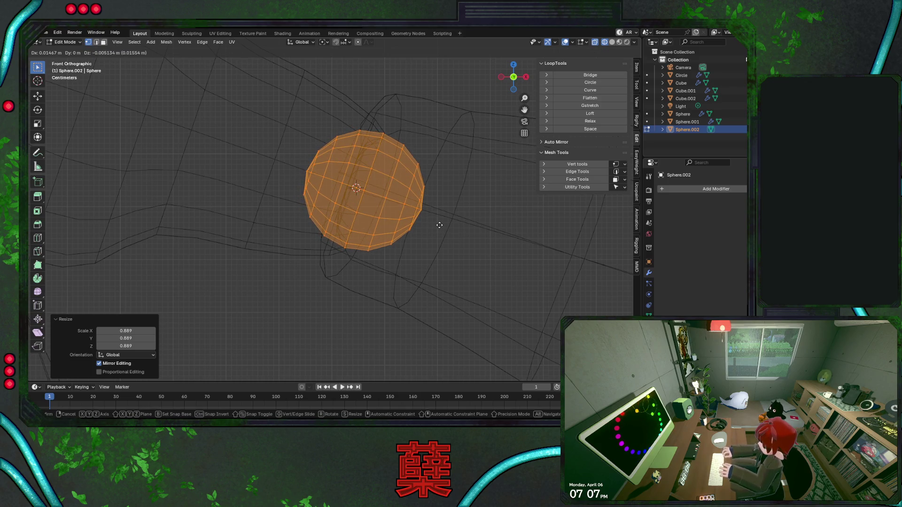
pyautogui.click(440, 226)
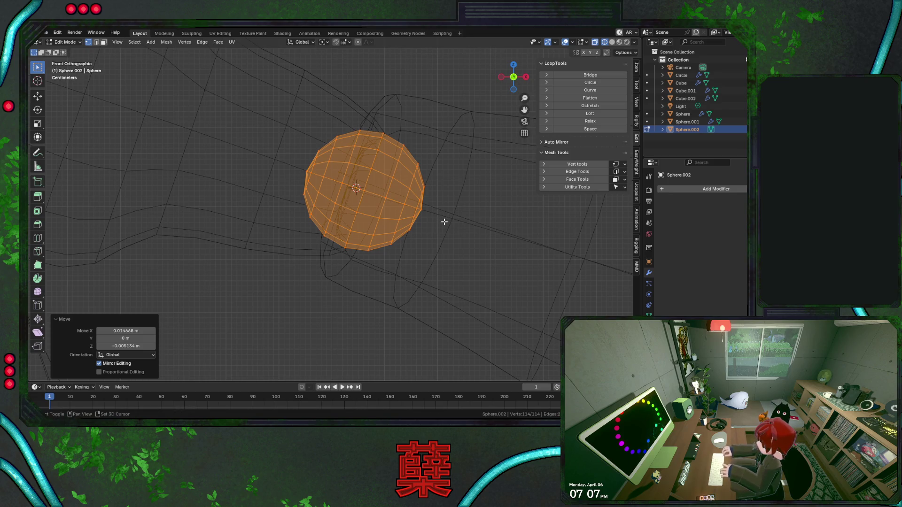
pyautogui.hotkey('shift', 'z')
pyautogui.press('Tab')
pyautogui.click(443, 219)
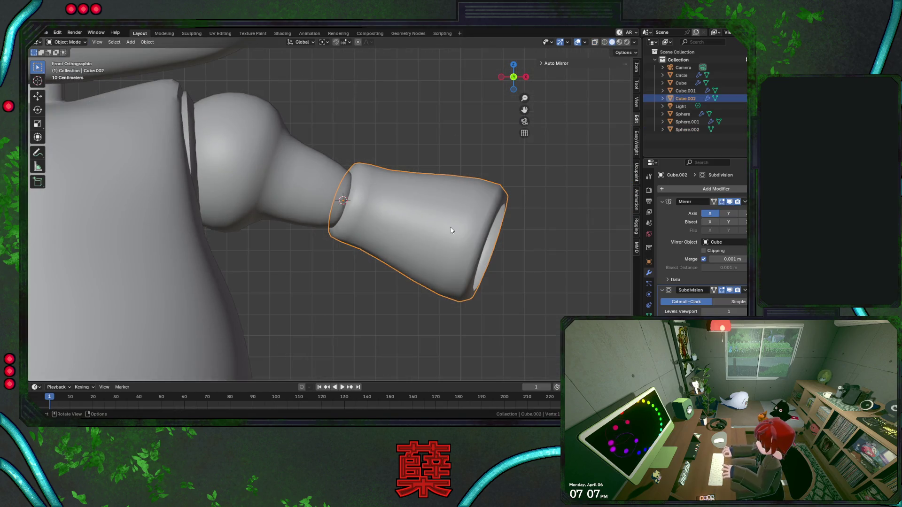
# Rotate the forearm from top view, then apply Shade Smooth to the elbow sphere
pyautogui.press('KP_7')
pyautogui.press('r')
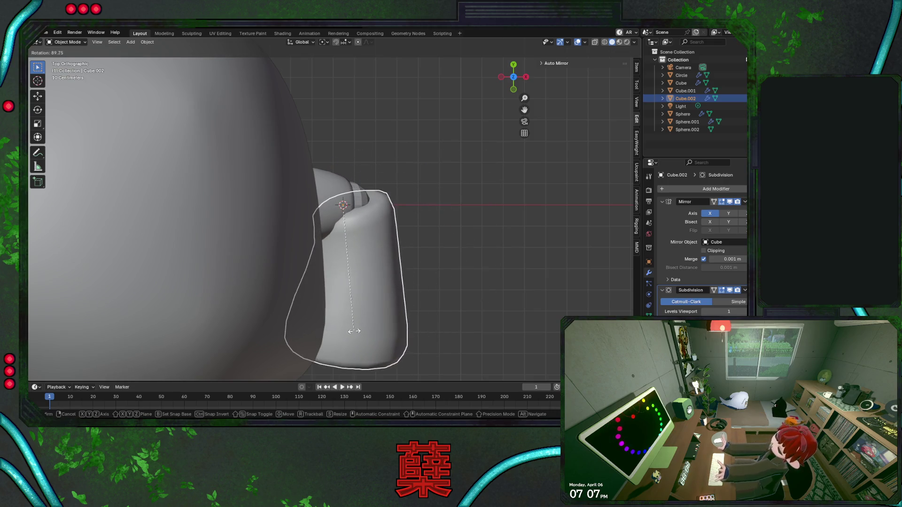
pyautogui.click(359, 296)
pyautogui.hotkey('shift', 'z')
pyautogui.click(353, 201)
pyautogui.rightClick(360, 202)
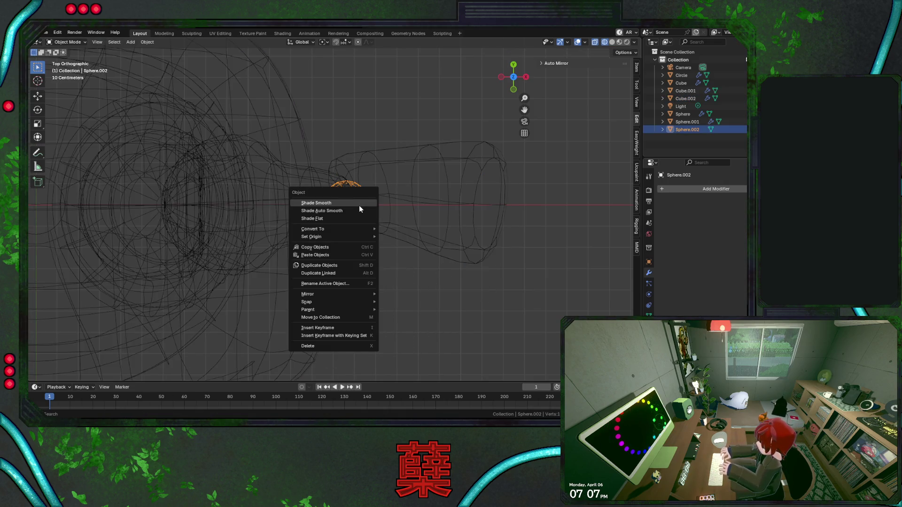
pyautogui.click(359, 204)
# Attempt several forearm rotations, cancelling each to keep its horizontal pose
pyautogui.click(447, 166)
pyautogui.hotkey('shift', 'z')
pyautogui.press('r')
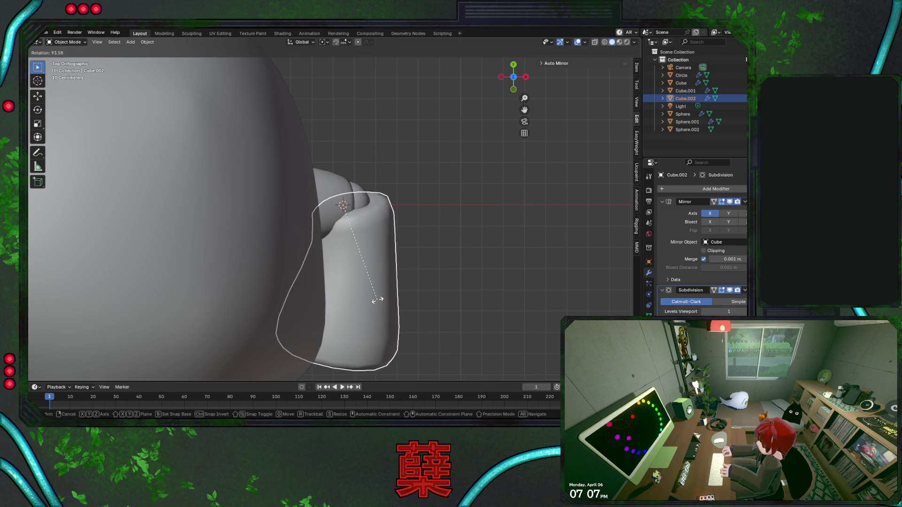
pyautogui.press('Escape')
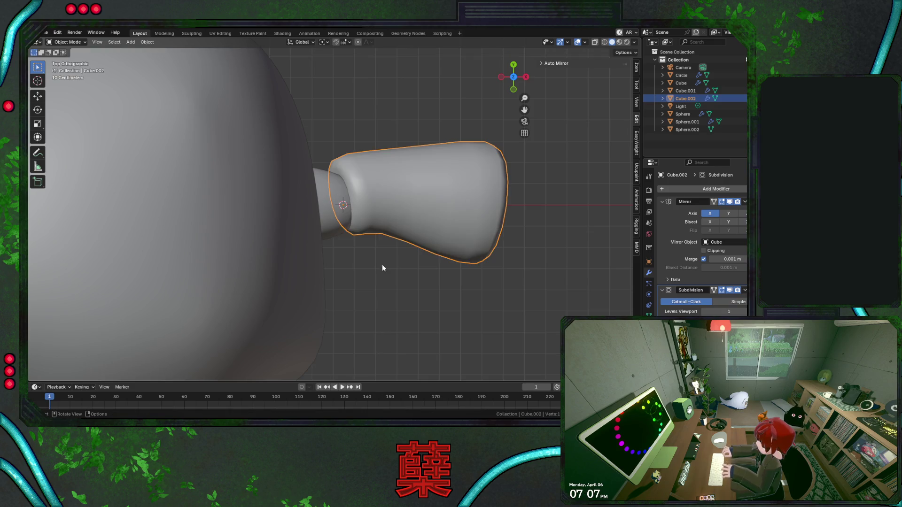
pyautogui.press('r')
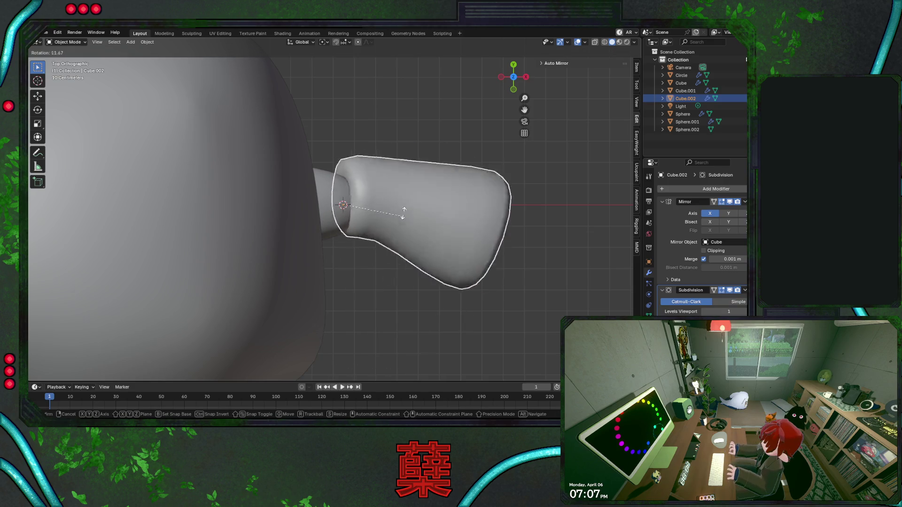
pyautogui.press('Escape')
pyautogui.press('r')
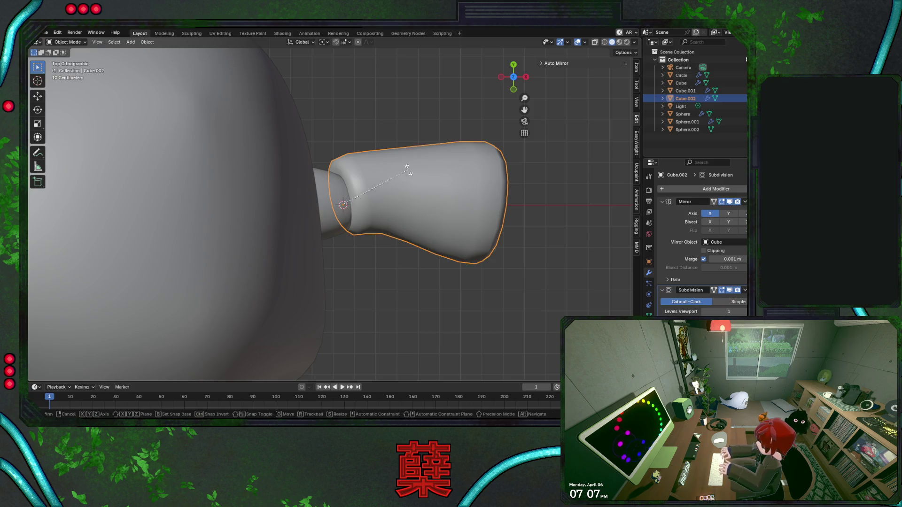
pyautogui.press('Escape')
pyautogui.press('r')
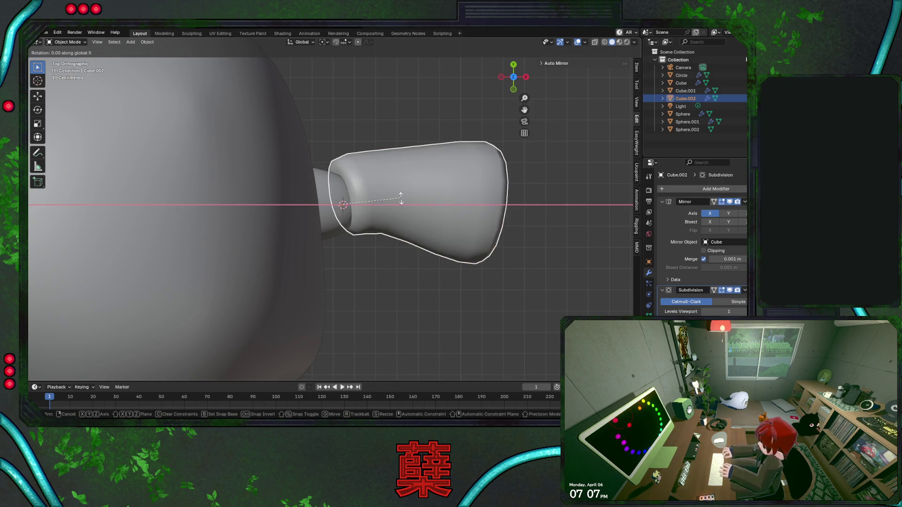
pyautogui.press('Escape')
pyautogui.hotkey('shift', 'z')
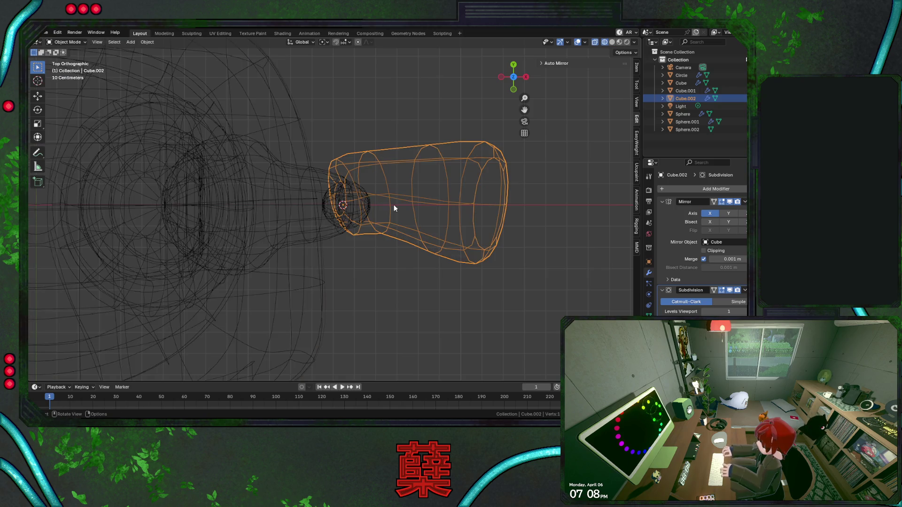
# Delete the forearm's elbow end, then extrude and shrink its open edge loop
pyautogui.press('Tab')
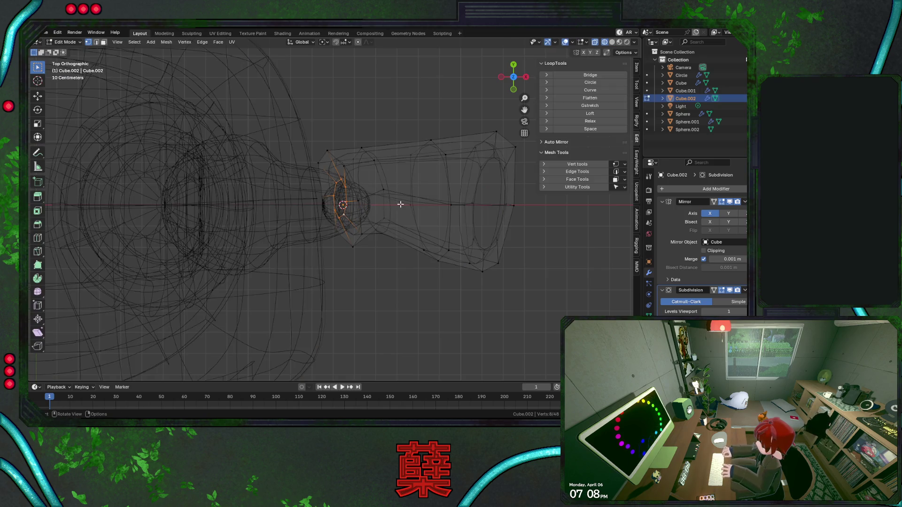
pyautogui.moveTo(383, 182)
pyautogui.mouseDown(button='middle')
pyautogui.moveTo(397, 240)
pyautogui.moveTo(387, 173)
pyautogui.moveTo(369, 254)
pyautogui.moveTo(352, 214)
pyautogui.moveTo(363, 227)
pyautogui.moveTo(390, 177)
pyautogui.mouseUp(button='middle')
pyautogui.hotkey('shift', 'z')
pyautogui.press('x')
pyautogui.click(343, 212)
pyautogui.press('e')
pyautogui.press('Escape')
pyautogui.press('s')
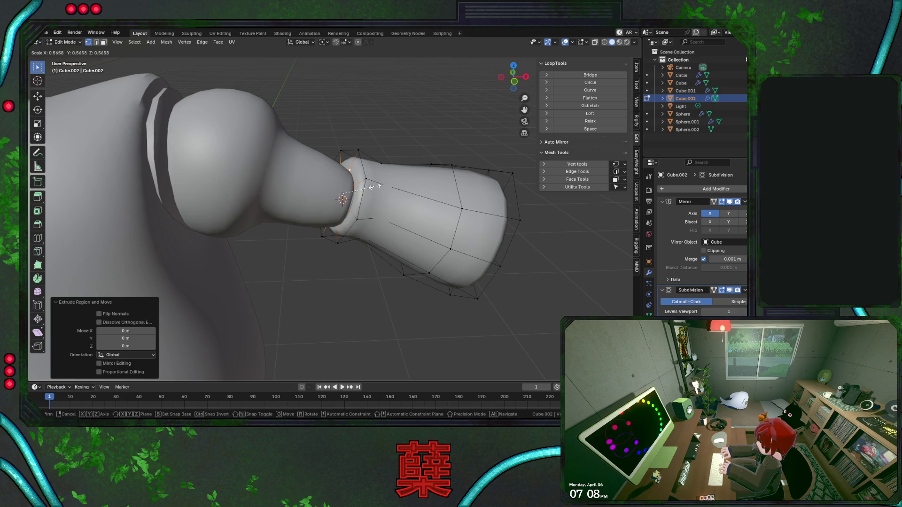
pyautogui.click(372, 187)
# Slide the new loop toward the rim and extrude the rim loop inward
pyautogui.moveTo(372, 187); pyautogui.dragTo(380, 195, button='middle')
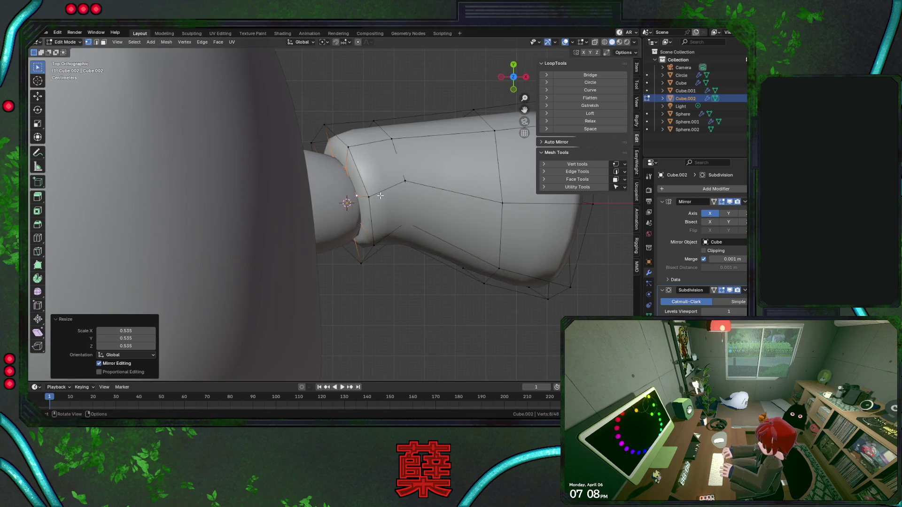
pyautogui.press('g')
pyautogui.press('g')
pyautogui.click(385, 195)
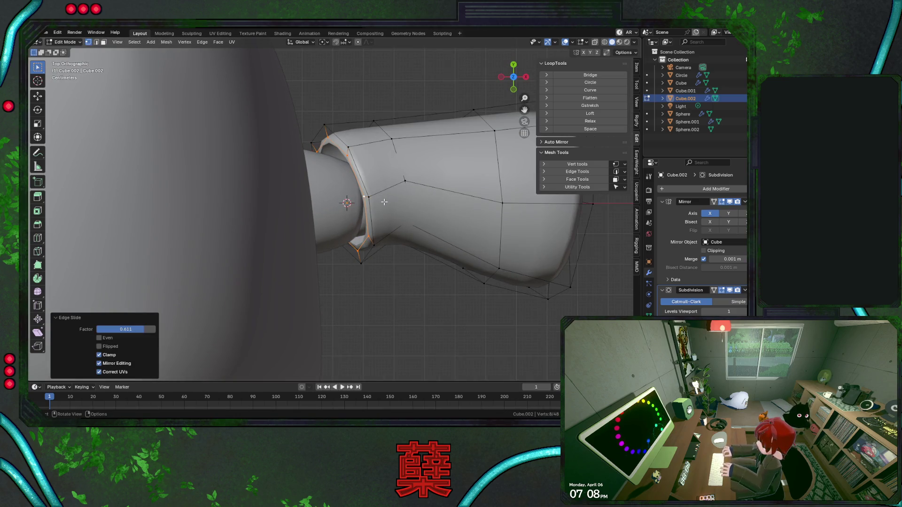
pyautogui.press('KP_1')
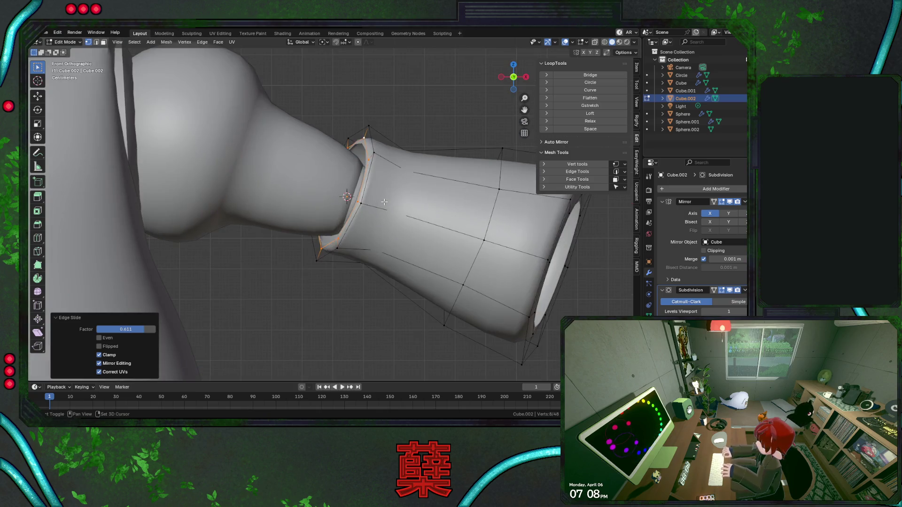
pyautogui.hotkey('shift', 'z')
pyautogui.press('e')
pyautogui.press('KP_7')
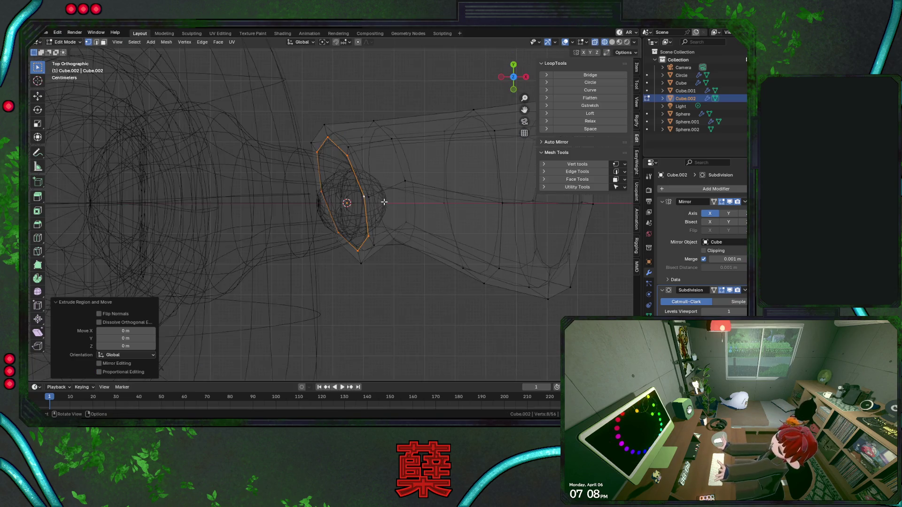
pyautogui.click(391, 199)
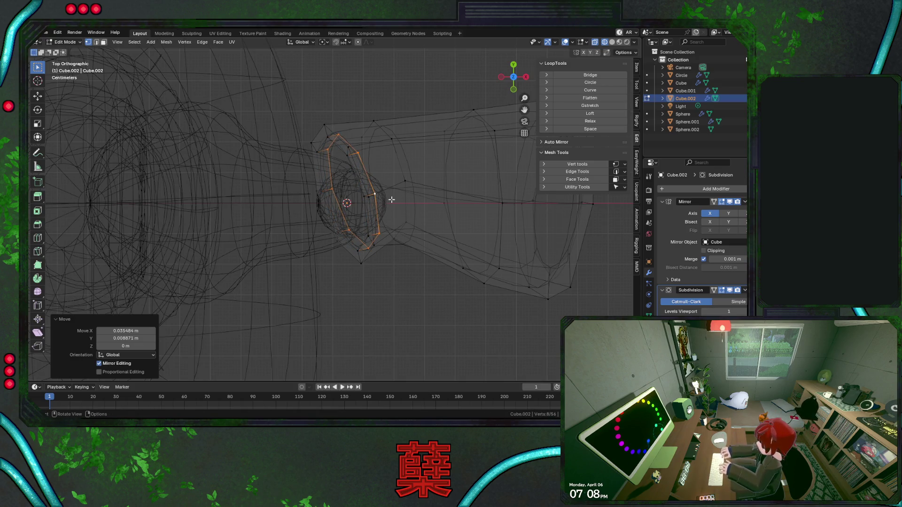
# Extrude the rim loop again, shrink it to 0.111, and leave Edit Mode
pyautogui.press('e')
pyautogui.rightClick(400, 213)
pyautogui.press('s')
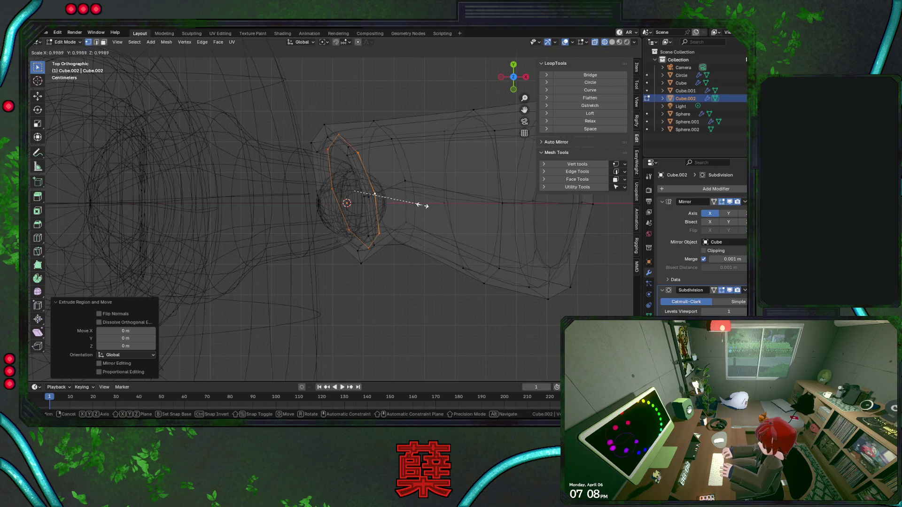
pyautogui.click(355, 193)
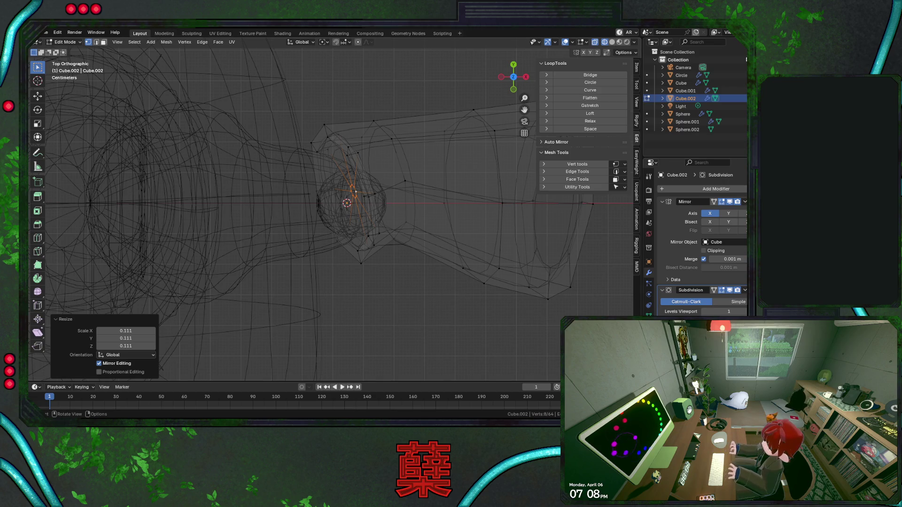
pyautogui.press('KP_1')
pyautogui.hotkey('shift', 'z')
pyautogui.hotkey('alt', 'z')
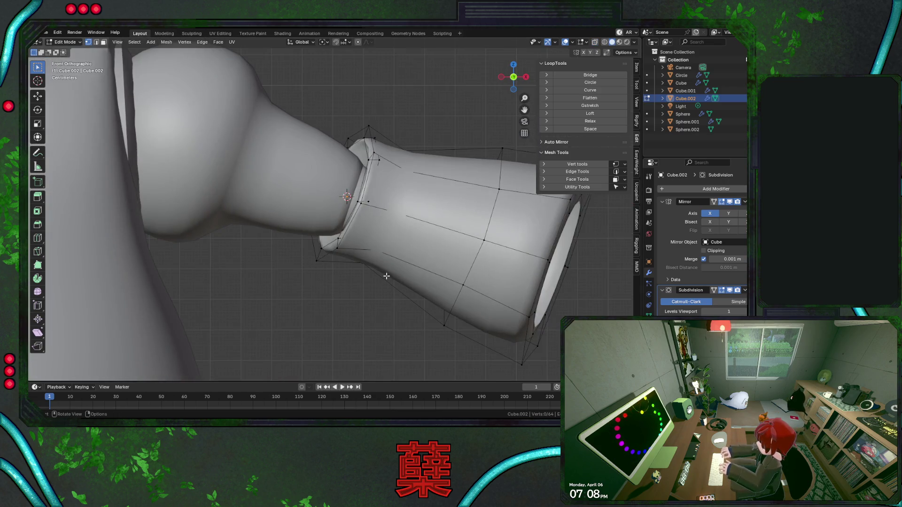
pyautogui.press('Tab')
pyautogui.scroll(-2, 434, 205)
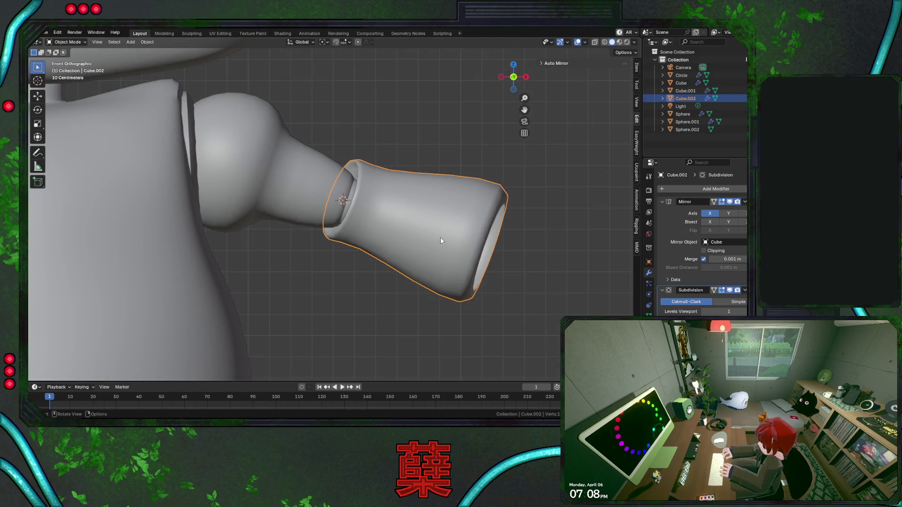
# Move the forearm piece closer to the elbow sphere in front view, adjusting it twice
pyautogui.moveTo(403, 232)
pyautogui.mouseDown(button='middle')
pyautogui.moveTo(397, 181)
pyautogui.moveTo(408, 205)
pyautogui.moveTo(410, 189)
pyautogui.mouseUp(button='middle')
pyautogui.press('r')
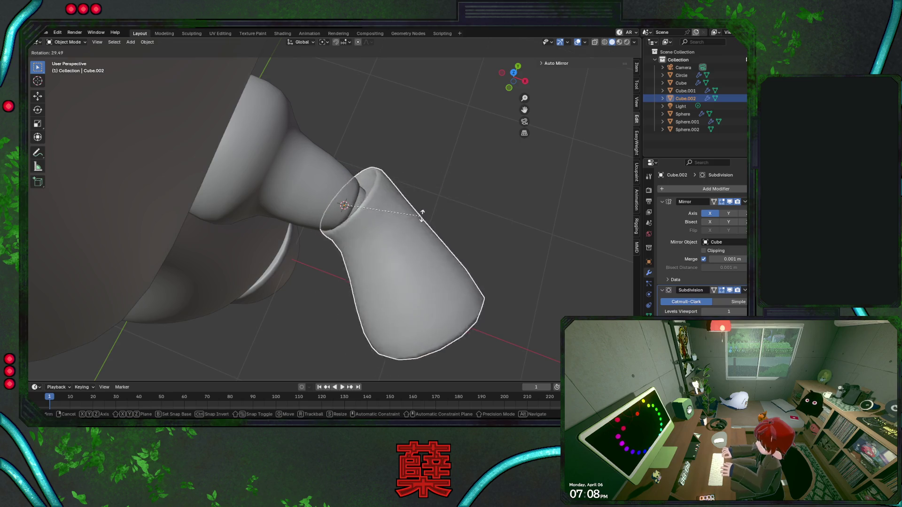
pyautogui.rightClick(422, 214)
pyautogui.press('KP_1')
pyautogui.hotkey('shift', 'z')
pyautogui.press('a')
pyautogui.click(424, 213)
pyautogui.press('g')
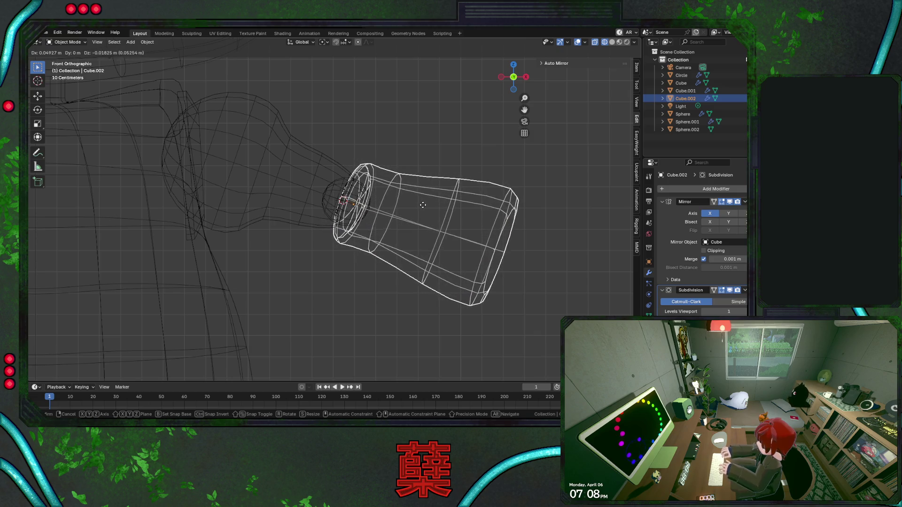
pyautogui.click(422, 204)
pyautogui.hotkey('shift', 'z')
pyautogui.press('g')
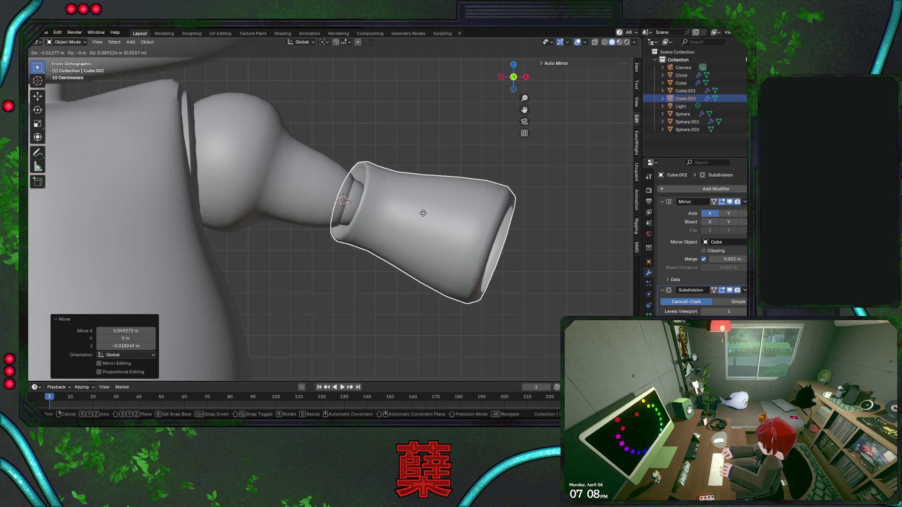
pyautogui.click(423, 214)
# Reopen the forearm in Edit Mode and select its small inner loop near the sphere
pyautogui.click(421, 140)
pyautogui.moveTo(421, 140)
pyautogui.mouseDown(button='middle')
pyautogui.moveTo(432, 252)
pyautogui.moveTo(374, 259)
pyautogui.moveTo(359, 255)
pyautogui.moveTo(398, 245)
pyautogui.moveTo(329, 236)
pyautogui.moveTo(314, 226)
pyautogui.moveTo(342, 239)
pyautogui.moveTo(293, 214)
pyautogui.mouseUp(button='middle')
pyautogui.click(309, 219)
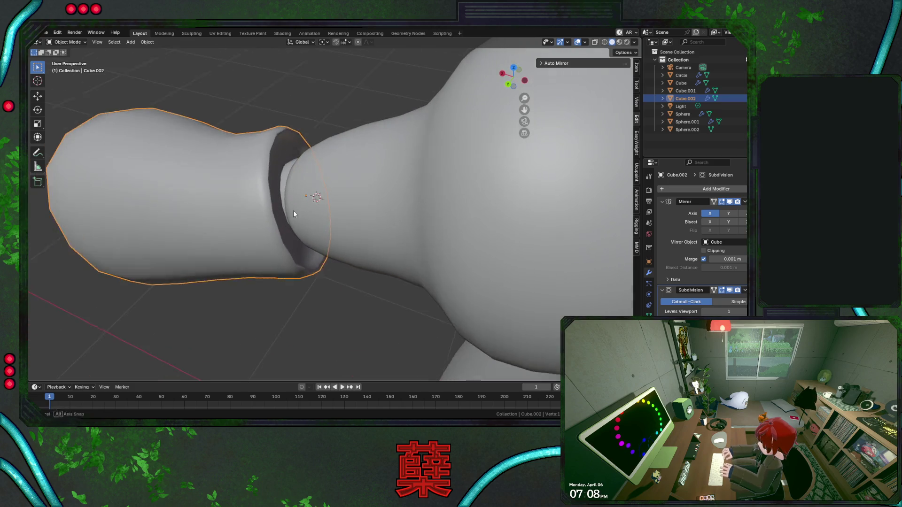
pyautogui.press('Tab')
pyautogui.hotkey('shift', 'z')
pyautogui.keyDown('alt'); pyautogui.click(313, 206); pyautogui.keyUp('alt')
pyautogui.keyDown('alt'); pyautogui.click(300, 209); pyautogui.keyUp('alt')
pyautogui.moveTo(300, 211); pyautogui.dragTo(324, 218, button='middle')
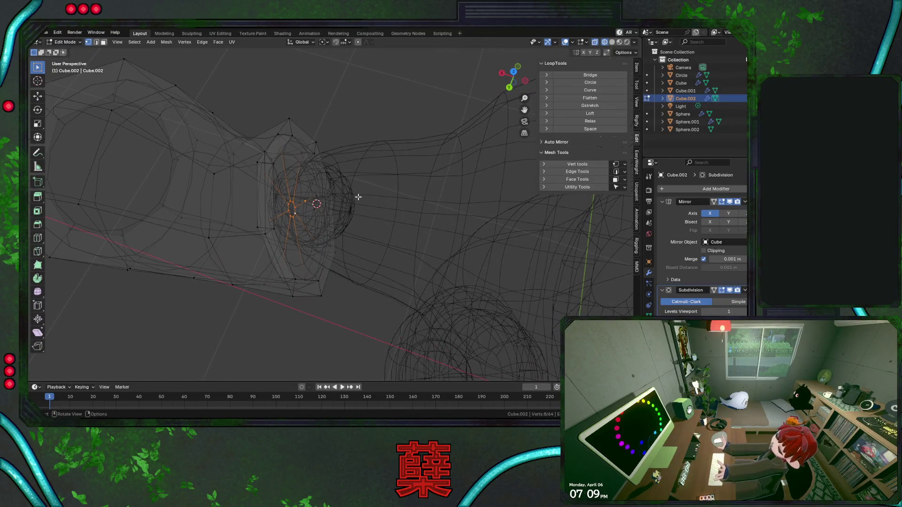
# Edge-slide the cuff's inner loop and tilt it around the Z axis
pyautogui.press('g')
pyautogui.press('g')
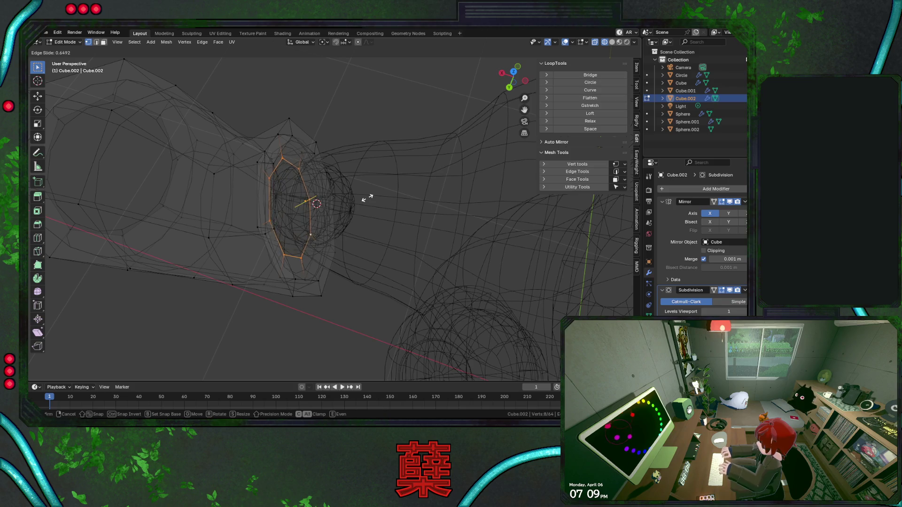
pyautogui.click(364, 197)
pyautogui.press('KP_1')
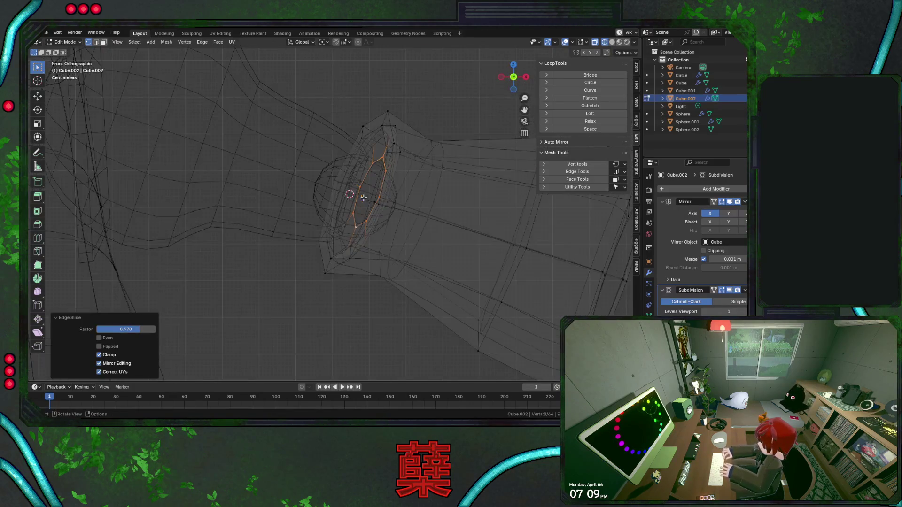
pyautogui.press('r')
pyautogui.press('z')
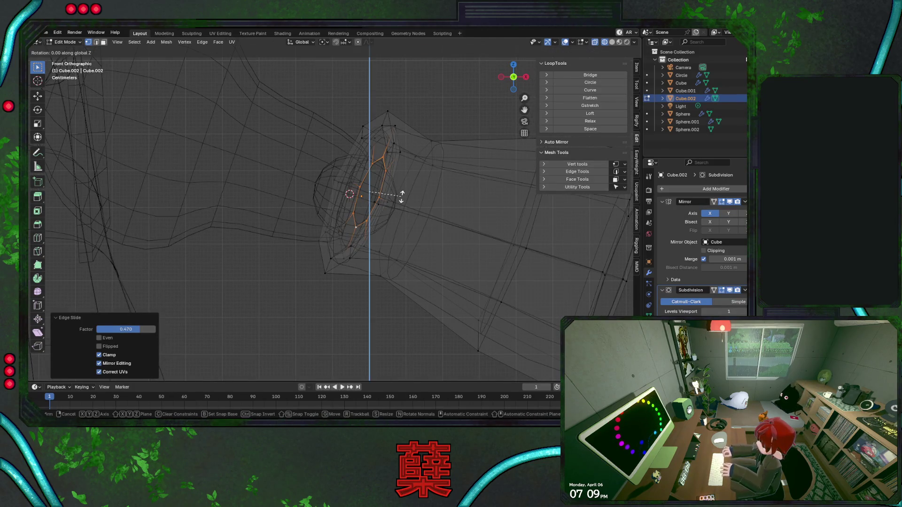
pyautogui.click(412, 185)
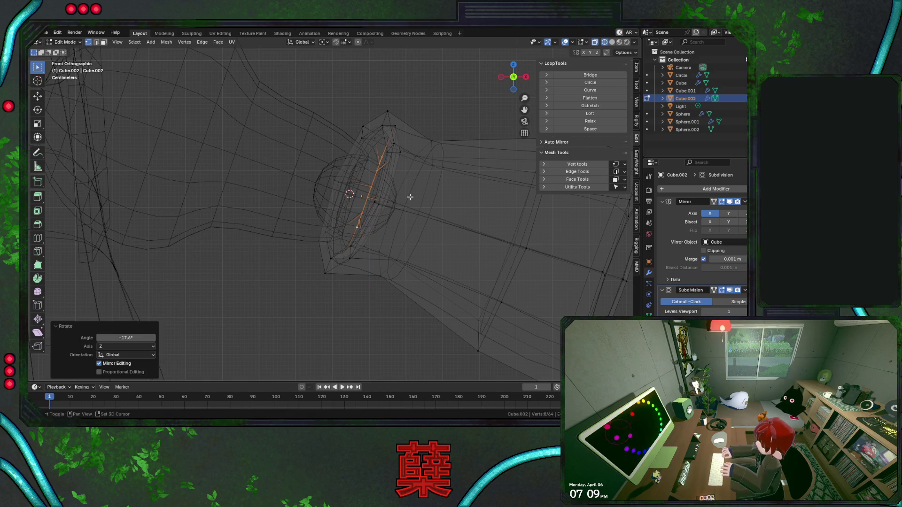
# Refine the inner loop's tilt with several further rotations, settling on a final Z angle
pyautogui.hotkey('shift', 'z')
pyautogui.moveTo(404, 183); pyautogui.dragTo(398, 226, button='middle')
pyautogui.press('KP_7')
pyautogui.hotkey('shift', 'z')
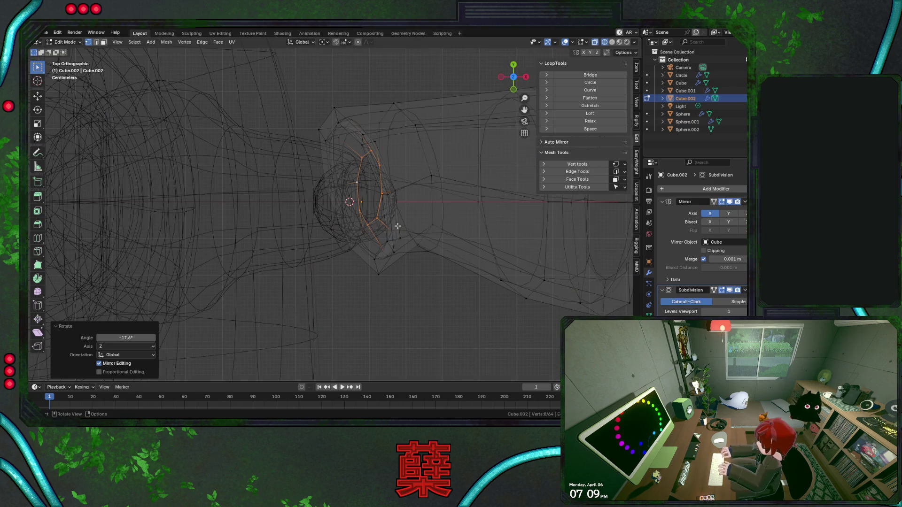
pyautogui.press('r')
pyautogui.click(433, 215)
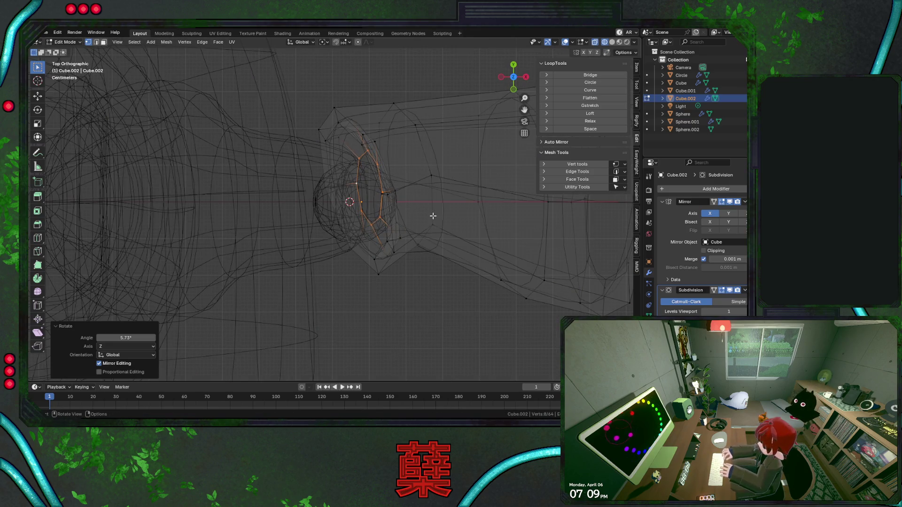
pyautogui.press('KP_1')
pyautogui.press('r')
pyautogui.click(433, 213)
pyautogui.press('r')
pyautogui.press('z')
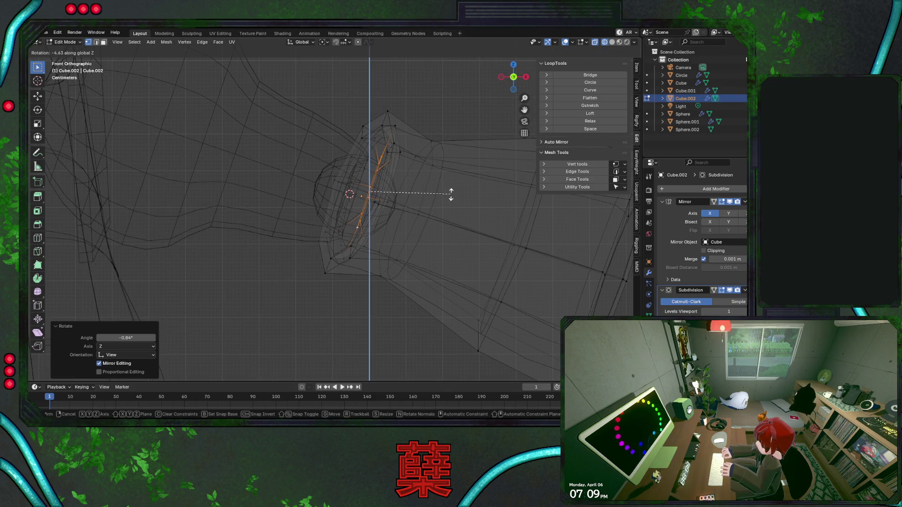
pyautogui.click(451, 194)
pyautogui.press('KP_7')
pyautogui.hotkey('shift', 'z')
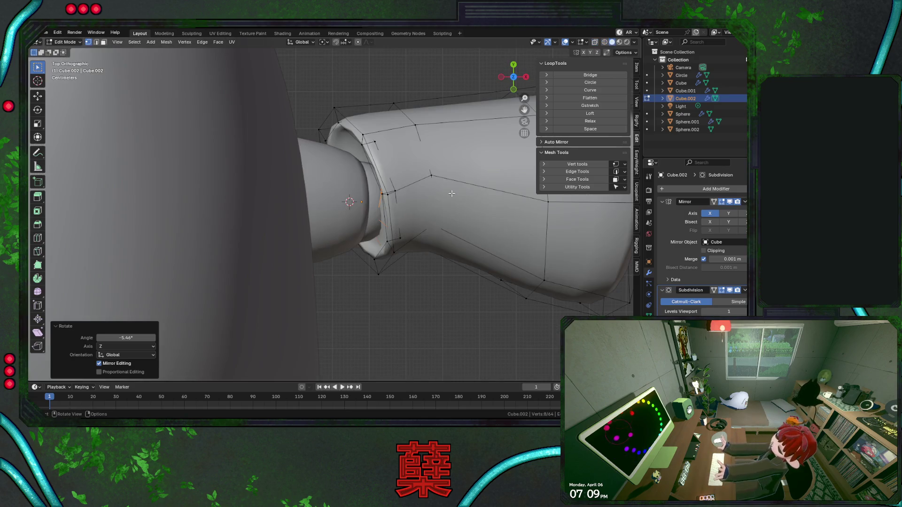
pyautogui.hotkey('shift', 'z')
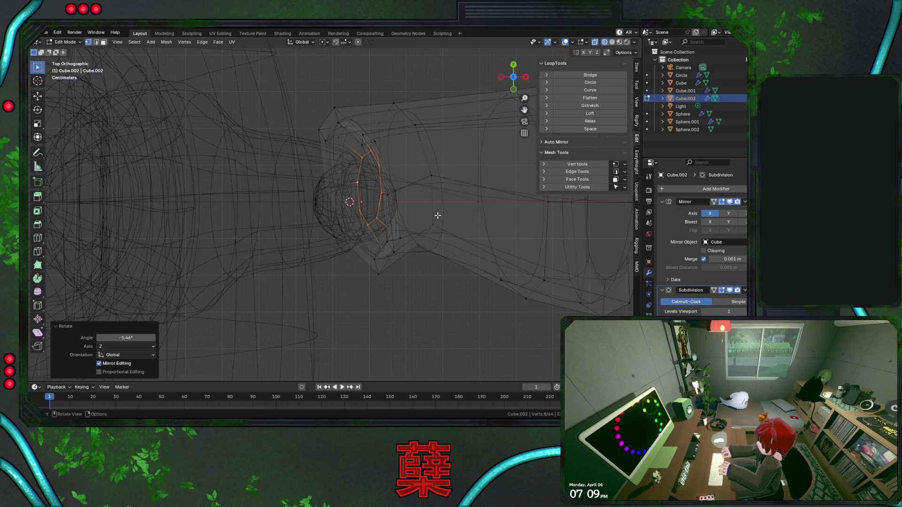
# Shift the whole forearm mesh along Y, cancelling a second Y move
pyautogui.press('a')
pyautogui.press('g')
pyautogui.press('y')
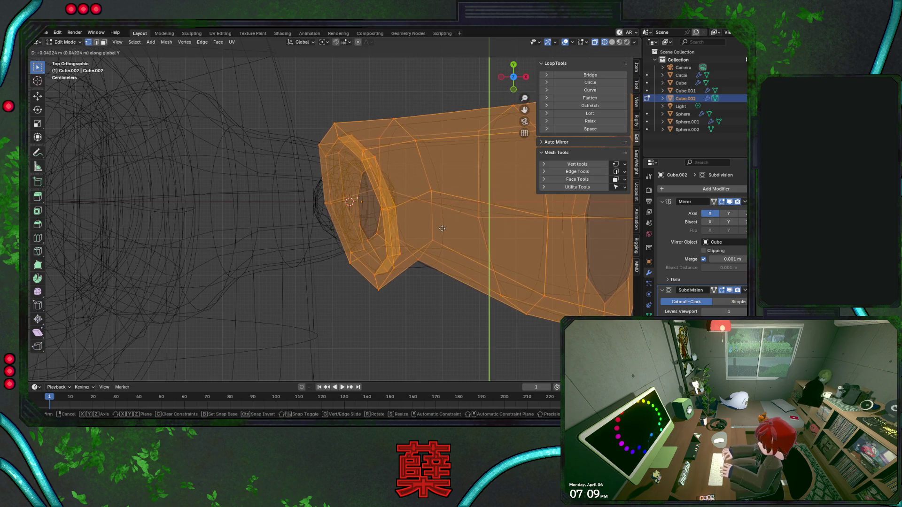
pyautogui.click(442, 230)
pyautogui.hotkey('shift', 'z')
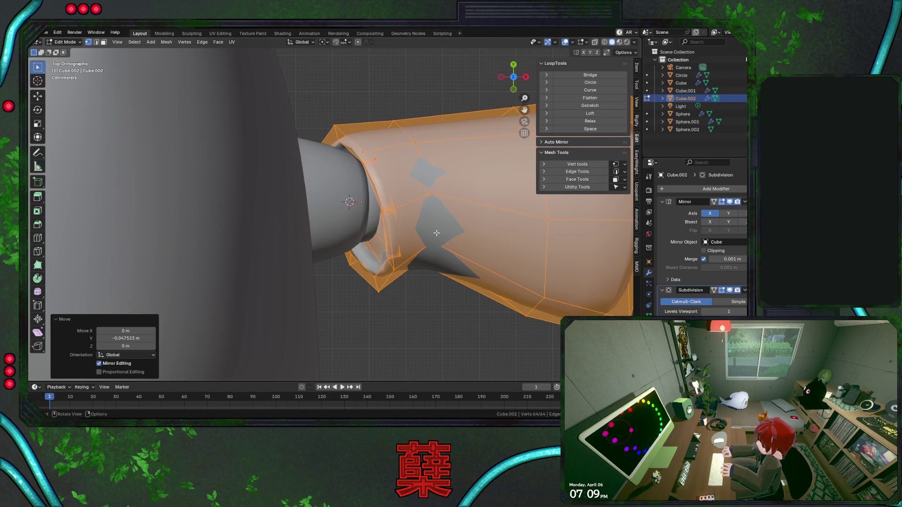
pyautogui.hotkey('shift', 'z')
pyautogui.press('g')
pyautogui.press('y')
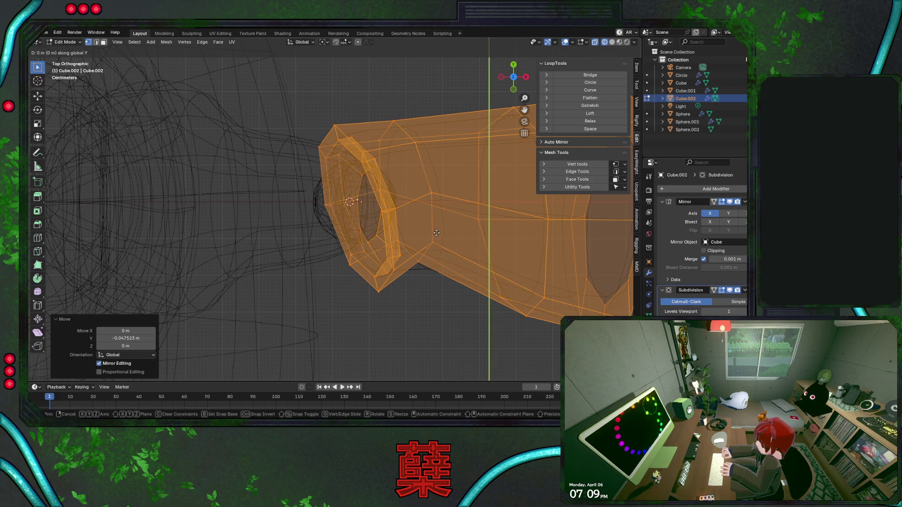
pyautogui.press('Escape')
pyautogui.keyDown('alt'); pyautogui.click(376, 230); pyautogui.keyUp('alt')
pyautogui.hotkey('shift', 'z')
# Narrow the inner cuff loop to about 0.948 and begin a single loop cut around it
pyautogui.moveTo(376, 230)
pyautogui.mouseDown(button='middle')
pyautogui.moveTo(397, 268)
pyautogui.moveTo(390, 210)
pyautogui.moveTo(417, 191)
pyautogui.mouseUp(button='middle')
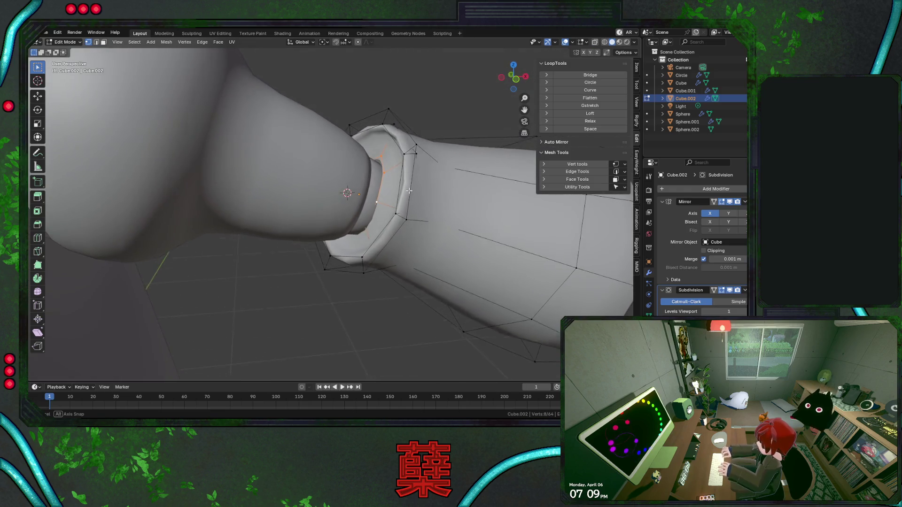
pyautogui.press('s')
pyautogui.moveTo(400, 191)
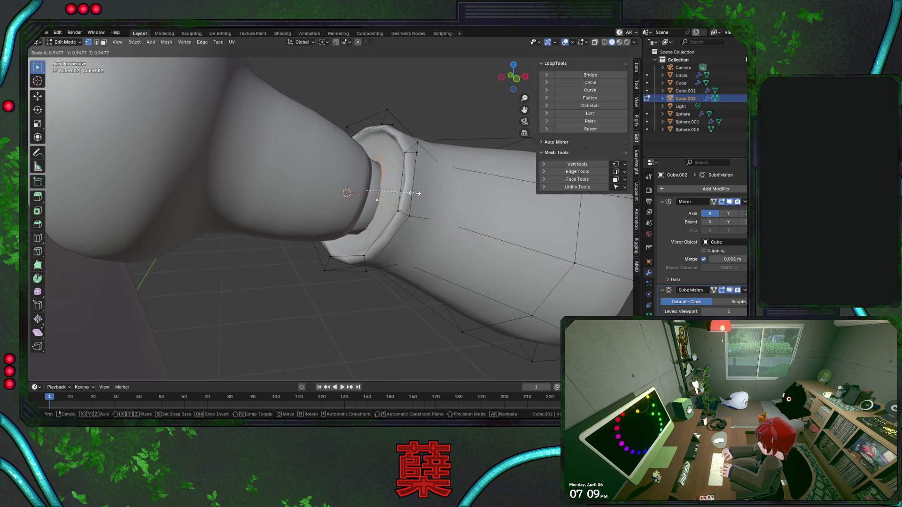
pyautogui.click(411, 193)
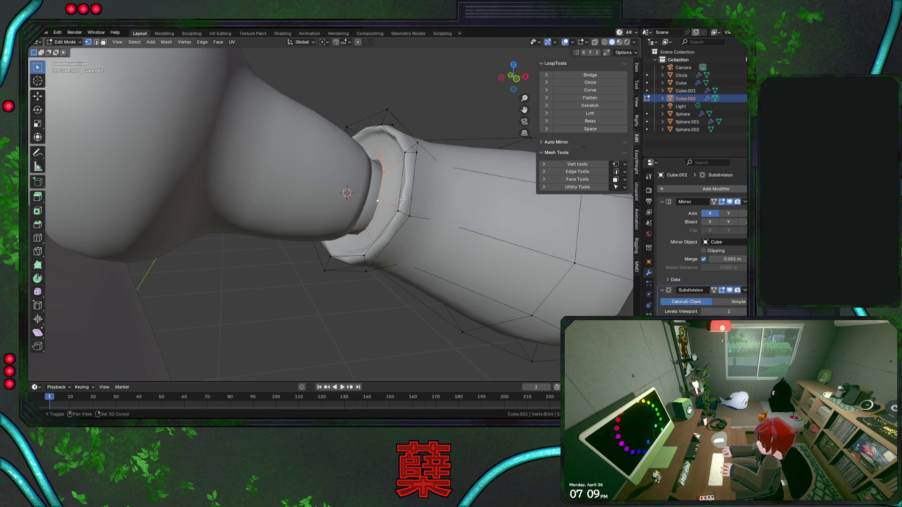
pyautogui.hotkey('alt', 'z')
pyautogui.moveTo(408, 203)
pyautogui.mouseDown(button='middle')
pyautogui.moveTo(417, 167)
pyautogui.moveTo(445, 199)
pyautogui.moveTo(410, 212)
pyautogui.moveTo(403, 151)
pyautogui.mouseUp(button='middle')
pyautogui.hotkey('alt', 'z')
pyautogui.hotkey('ctrl', 'r')
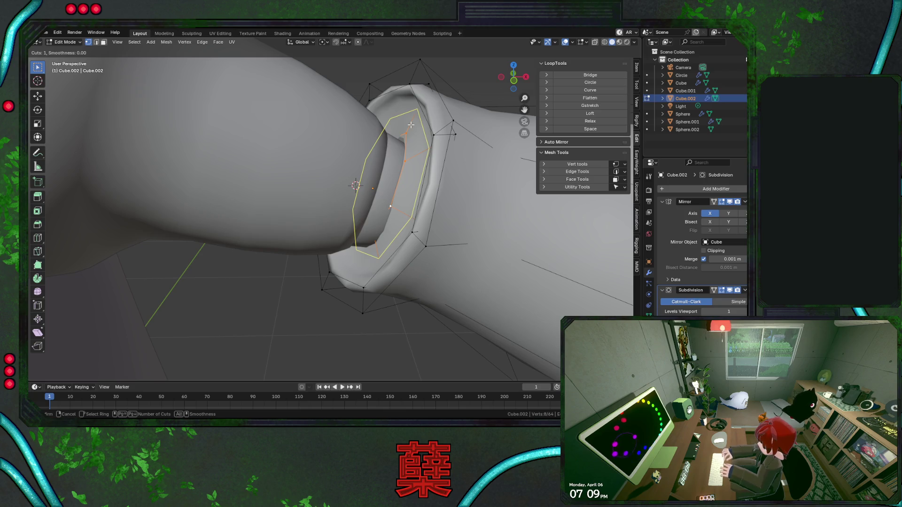
# Add a centred edge loop inside the forearm cuff, viewed from the front in wireframe
pyautogui.click(411, 125)
pyautogui.rightClick(411, 125)
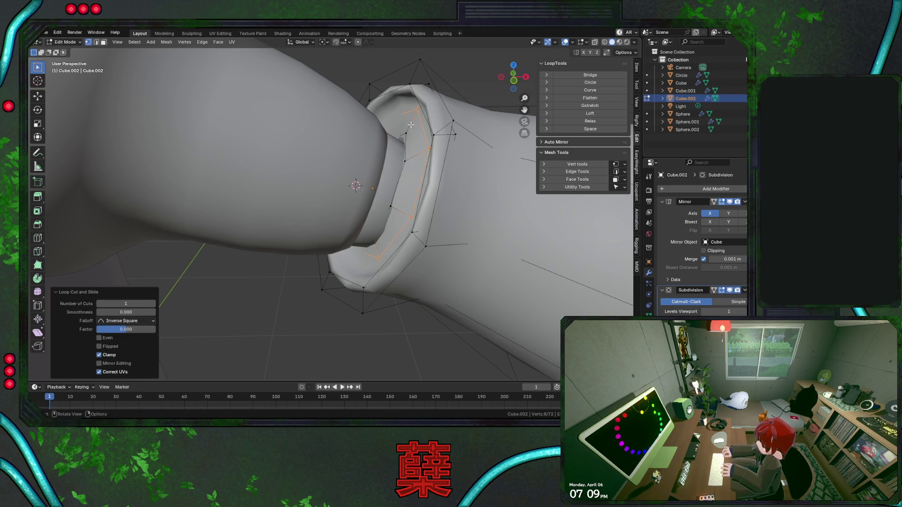
pyautogui.press('KP_1')
pyautogui.hotkey('shift', 'z')
# Tilt the new cuff loop -11.7° about Z and return to Object Mode
pyautogui.press('r')
pyautogui.press('z')
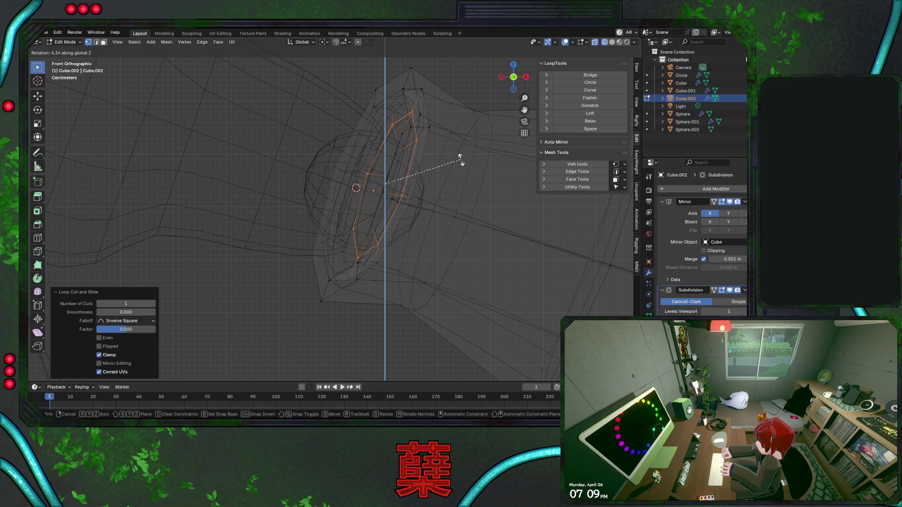
pyautogui.click(466, 128)
pyautogui.hotkey('shift', 'z')
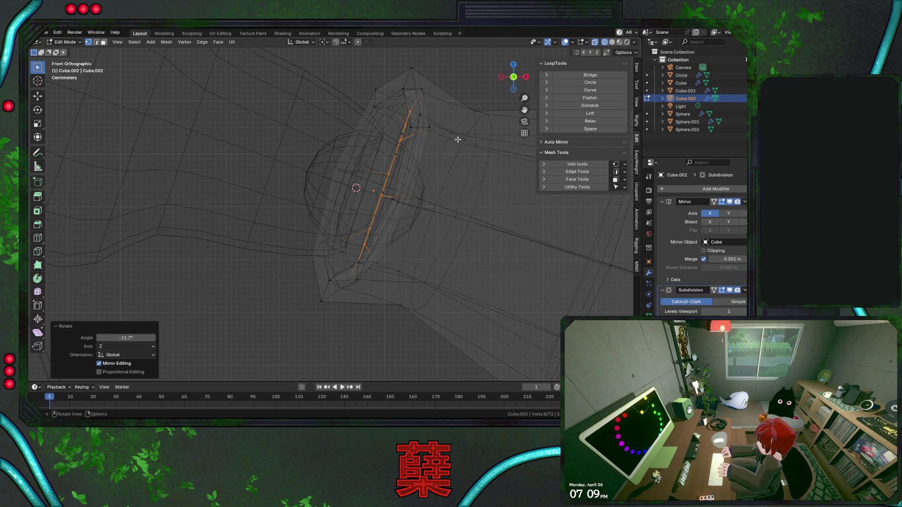
pyautogui.hotkey('alt', 'z')
pyautogui.moveTo(416, 214)
pyautogui.mouseDown(button='middle')
pyautogui.moveTo(451, 240)
pyautogui.moveTo(408, 267)
pyautogui.moveTo(393, 176)
pyautogui.moveTo(407, 239)
pyautogui.mouseUp(button='middle')
pyautogui.press('Tab')
pyautogui.scroll(-3, 412, 263)
pyautogui.moveTo(382, 190)
pyautogui.mouseDown(button='middle')
pyautogui.moveTo(383, 255)
pyautogui.moveTo(397, 216)
pyautogui.mouseUp(button='middle')
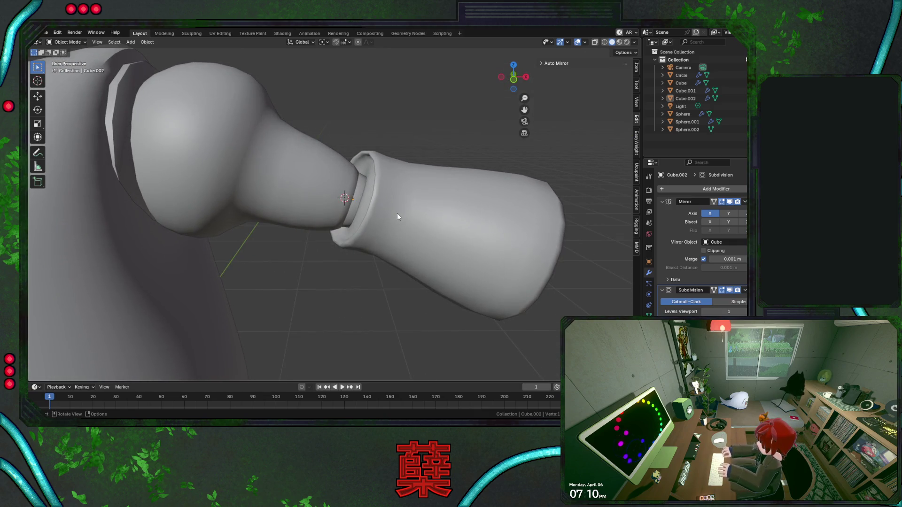
# Select the forearm's cuff rim loop in Edit Mode, viewed from the top in wireframe
pyautogui.click(397, 217)
pyautogui.press('Tab')
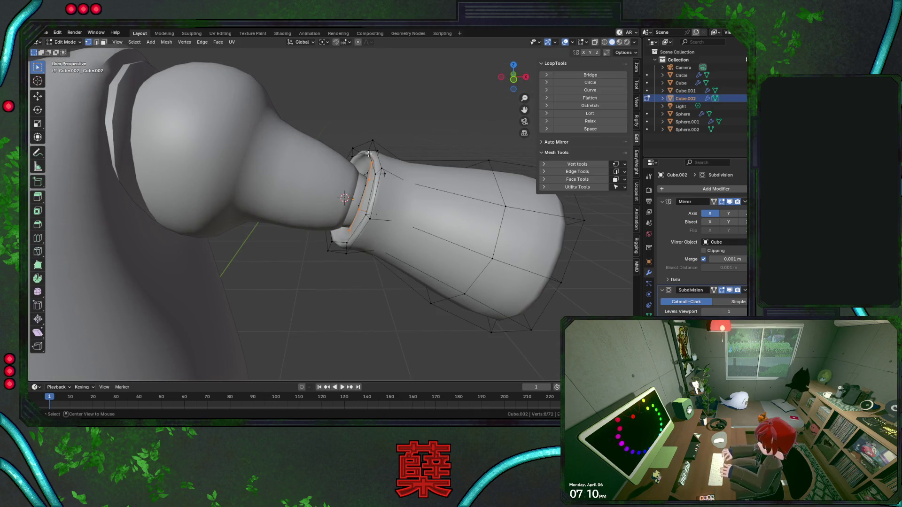
pyautogui.keyDown('alt'); pyautogui.keyDown('shift'); pyautogui.click(375, 152); pyautogui.keyUp('shift'); pyautogui.keyUp('alt')
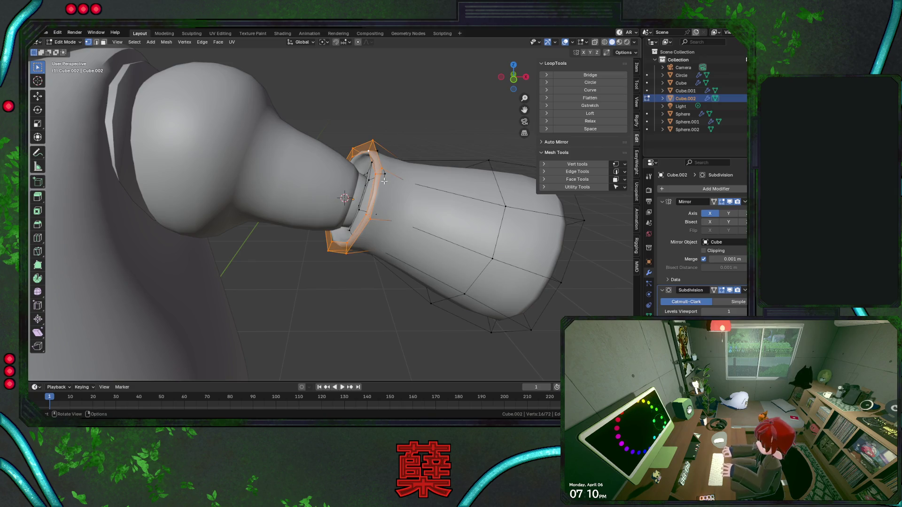
pyautogui.hotkey('shift', 'z')
pyautogui.press('KP_7')
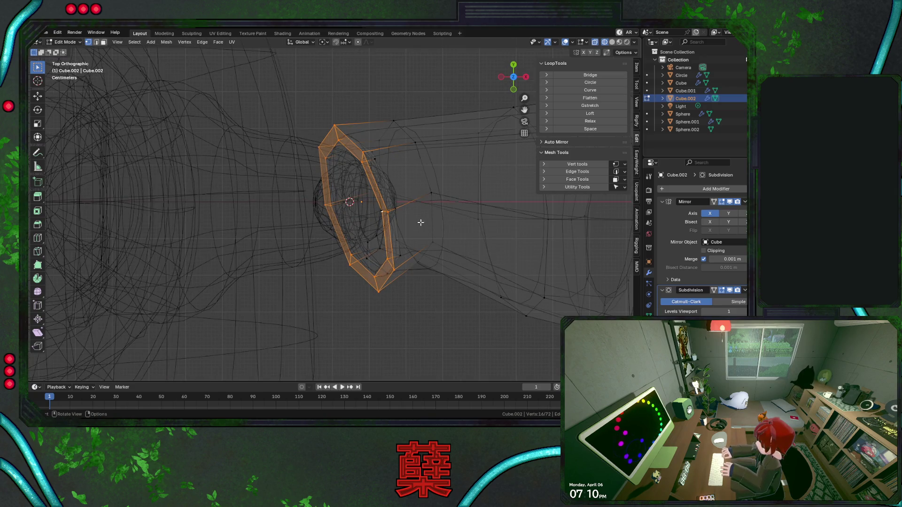
# Shift the cuff rim along Y, enlarge it 1.134 times, and shift it along X
pyautogui.press('g')
pyautogui.press('y')
pyautogui.click(408, 282)
pyautogui.press('s')
pyautogui.click(434, 317)
pyautogui.press('g')
pyautogui.press('x')
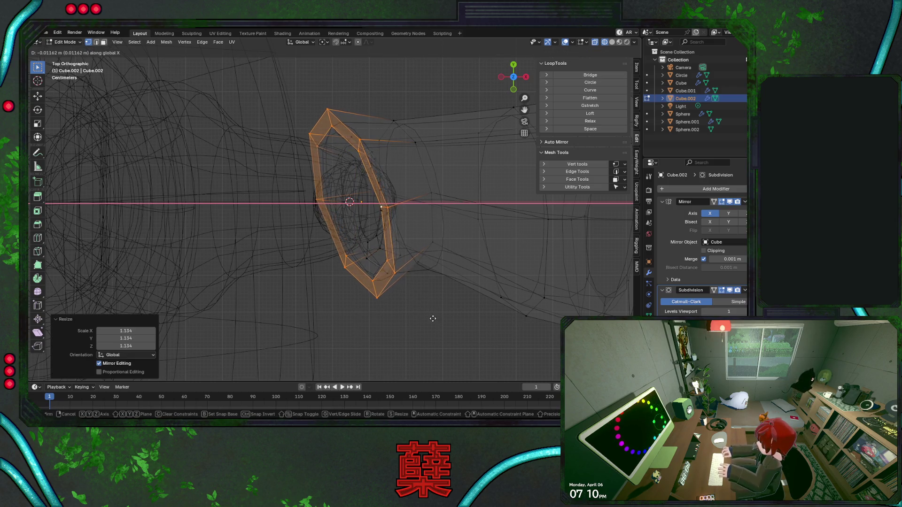
pyautogui.click(429, 318)
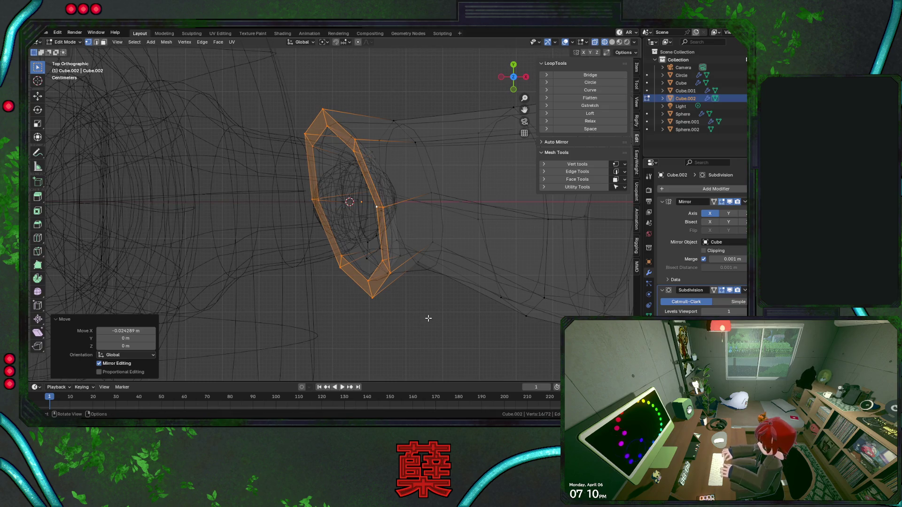
# Raise the cuff rim along Z from the front view and return to Object Mode
pyautogui.press('KP_1')
pyautogui.hotkey('shift', 'z')
pyautogui.hotkey('shift', 'z')
pyautogui.press('g')
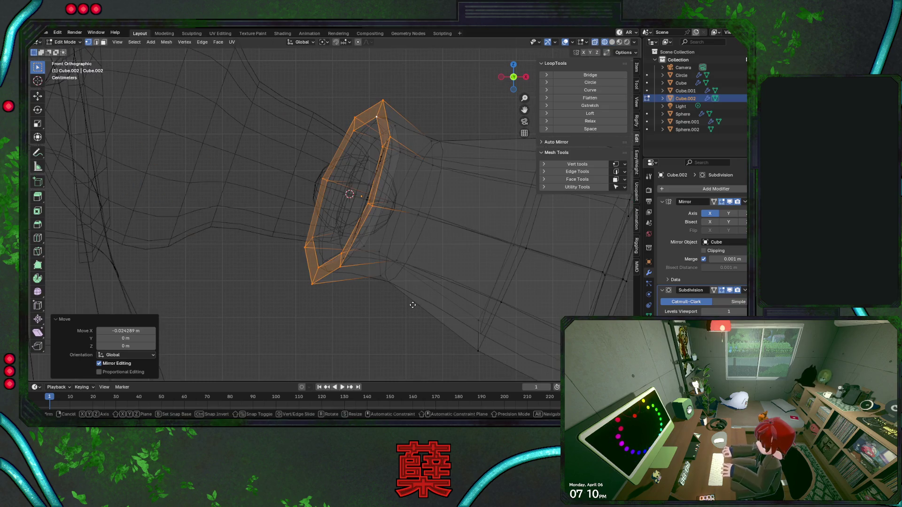
pyautogui.press('z')
pyautogui.click(416, 299)
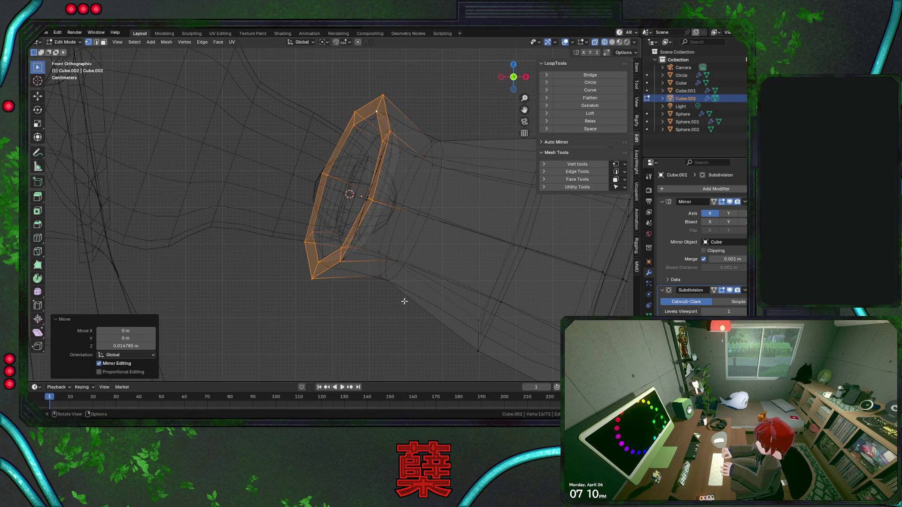
pyautogui.hotkey('shift', 'z')
pyautogui.press('Tab')
pyautogui.click(362, 300)
pyautogui.scroll(-5, 362, 299)
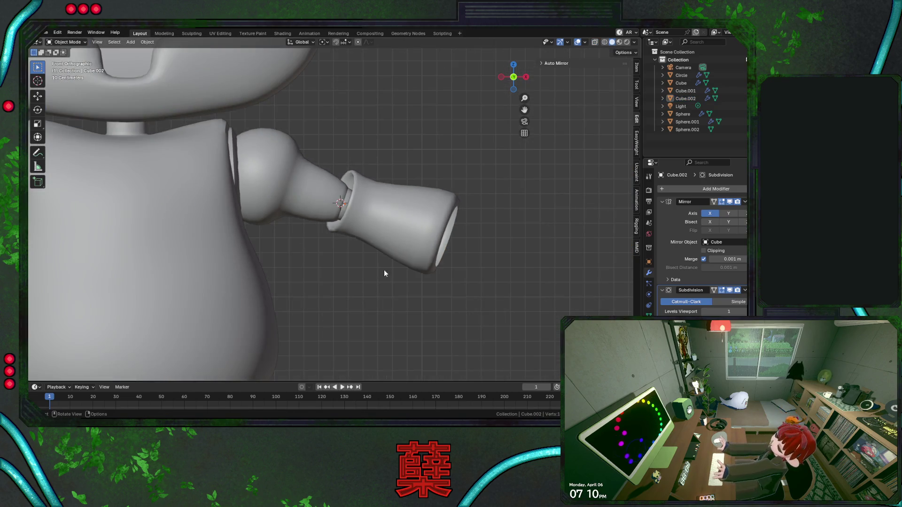
pyautogui.click(415, 232)
pyautogui.click(506, 278)
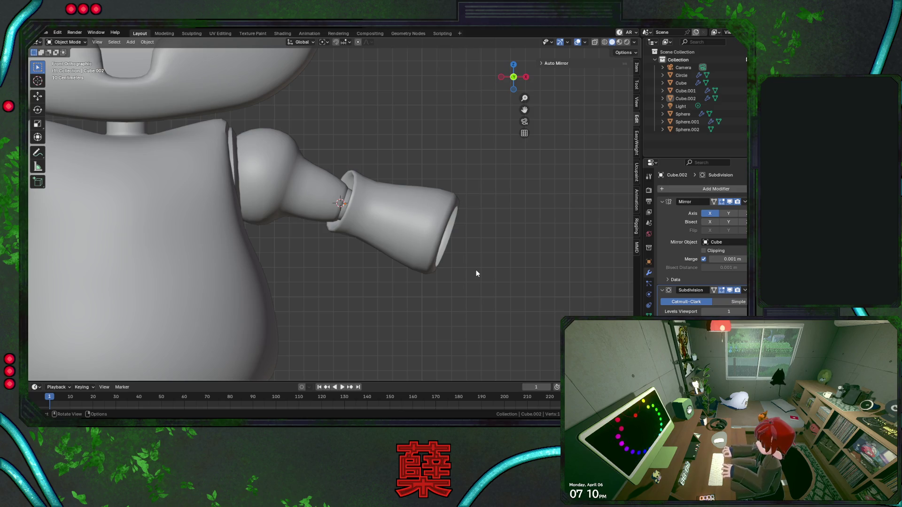
# Zoom out to view the cuffed forearm Cube.002 meeting the elbow sphere
pyautogui.scroll(-6, 347, 233)
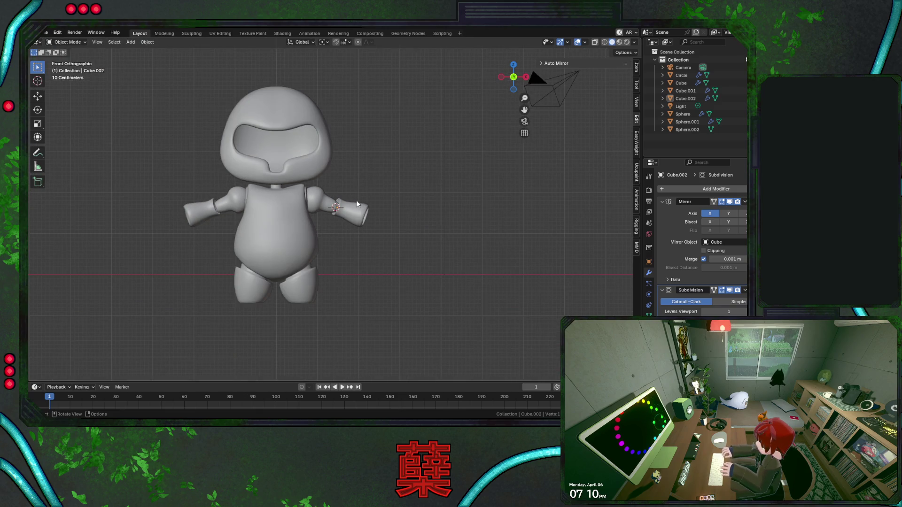
# Select the forearm piece and orbit until the arm points to the right
pyautogui.click(371, 199)
pyautogui.press('r')
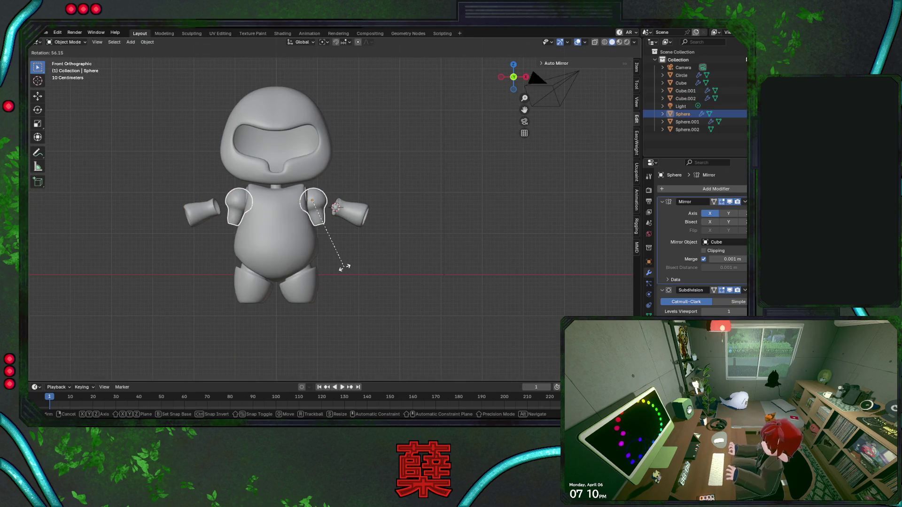
pyautogui.rightClick(344, 267)
pyautogui.click(360, 223)
pyautogui.scroll(2, 384, 232)
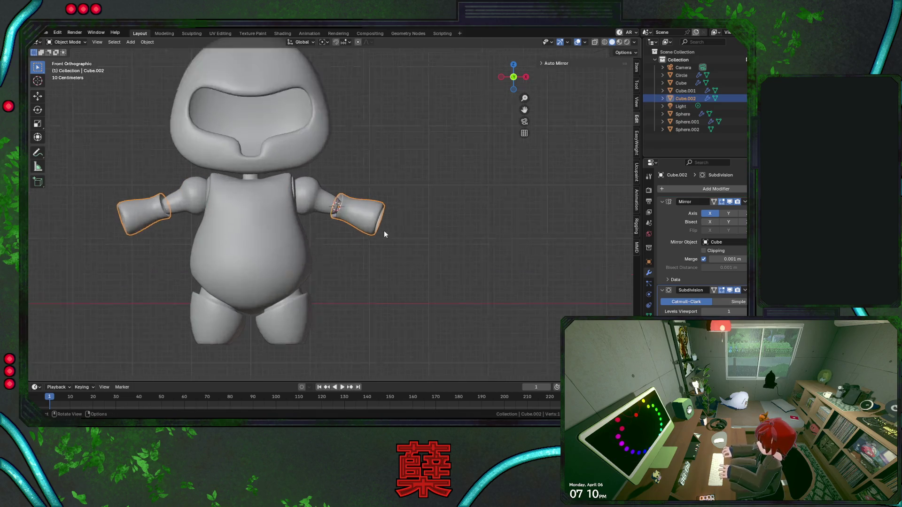
pyautogui.scroll(3, 384, 234)
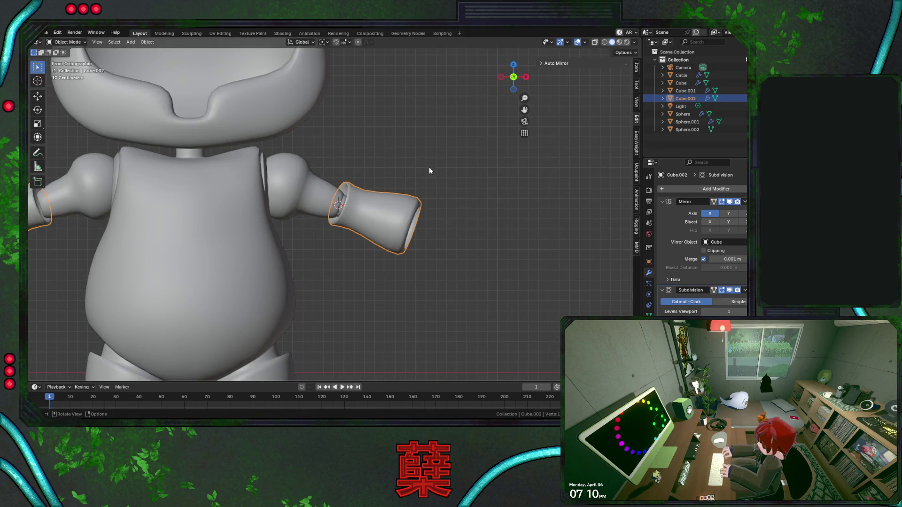
pyautogui.moveTo(429, 170); pyautogui.dragTo(440, 216, button='middle')
pyautogui.press('r')
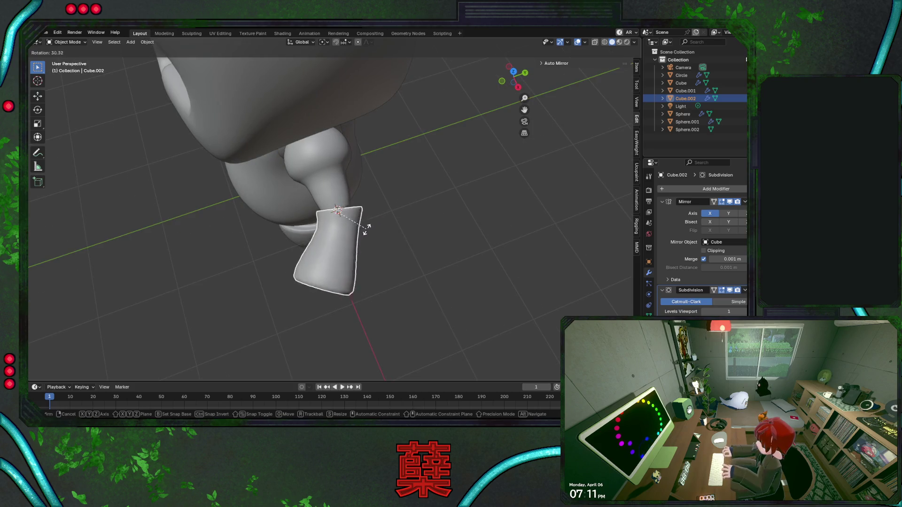
pyautogui.rightClick(354, 242)
pyautogui.moveTo(354, 241)
pyautogui.mouseDown(button='middle')
pyautogui.moveTo(385, 239)
pyautogui.moveTo(365, 230)
pyautogui.moveTo(349, 248)
pyautogui.mouseUp(button='middle')
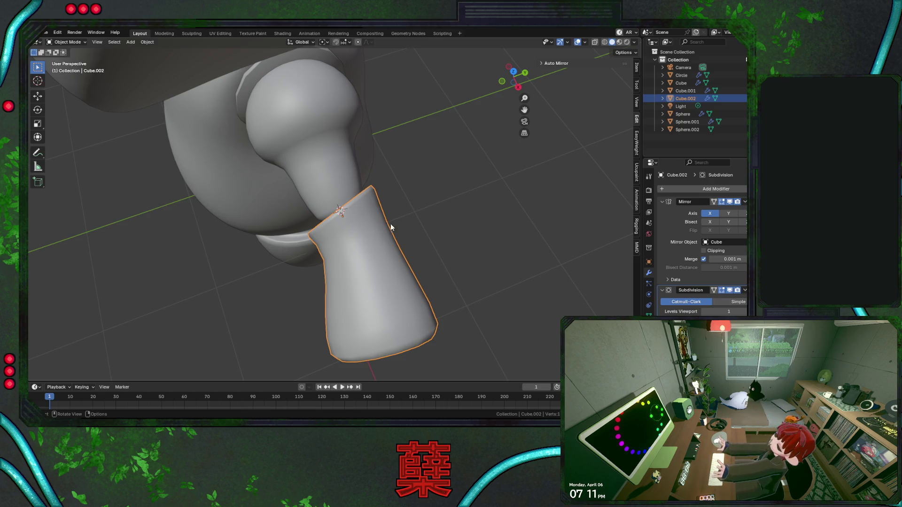
pyautogui.moveTo(367, 229)
pyautogui.mouseDown(button='middle')
pyautogui.moveTo(477, 177)
pyautogui.moveTo(471, 162)
pyautogui.moveTo(456, 190)
pyautogui.moveTo(401, 226)
pyautogui.mouseUp(button='middle')
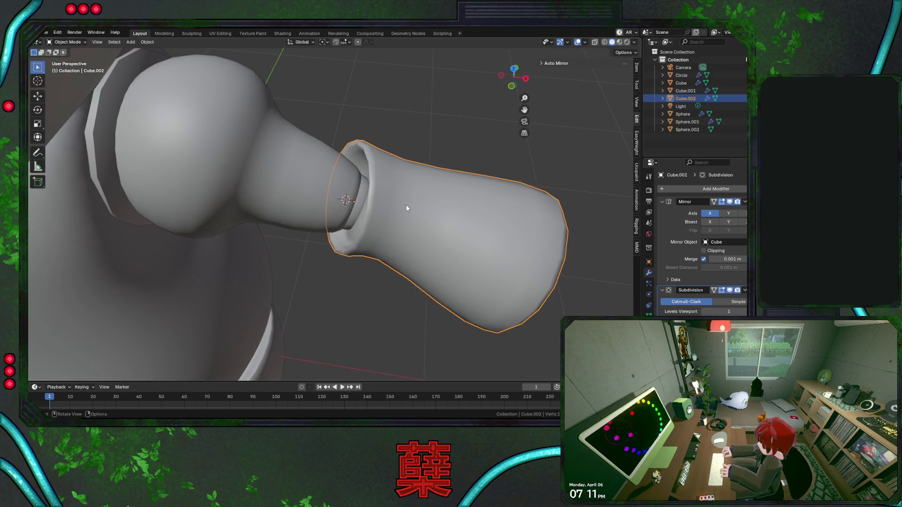
# Swing the forearm around the vertical Z axis at the elbow, then check side and front views
pyautogui.press('r')
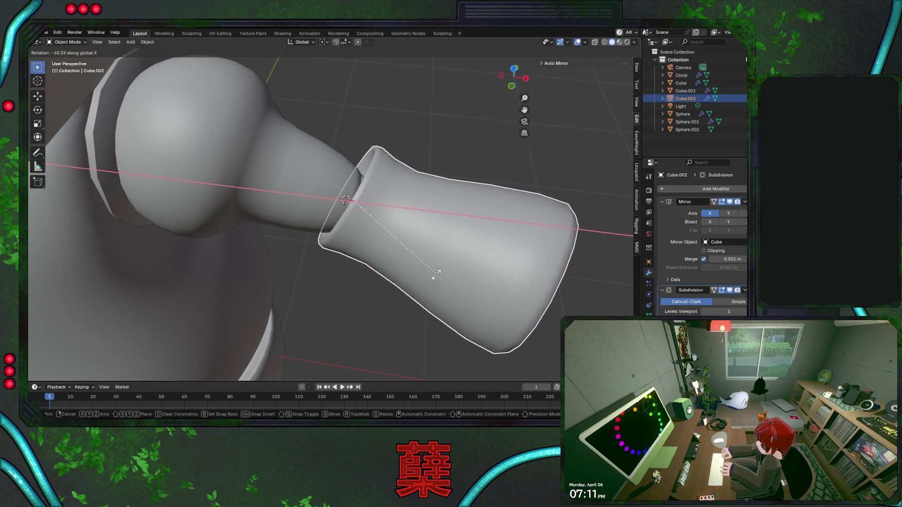
pyautogui.rightClick(466, 136)
pyautogui.press('r')
pyautogui.press('z')
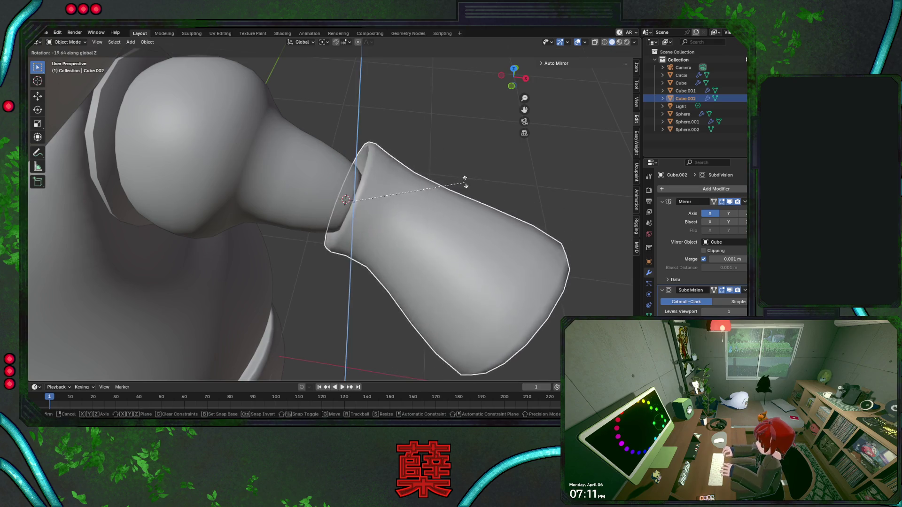
pyautogui.click(368, 269)
pyautogui.moveTo(434, 243)
pyautogui.mouseDown(button='middle')
pyautogui.moveTo(304, 191)
pyautogui.moveTo(313, 136)
pyautogui.moveTo(337, 179)
pyautogui.mouseUp(button='middle')
pyautogui.press('ctrl+KP_1')
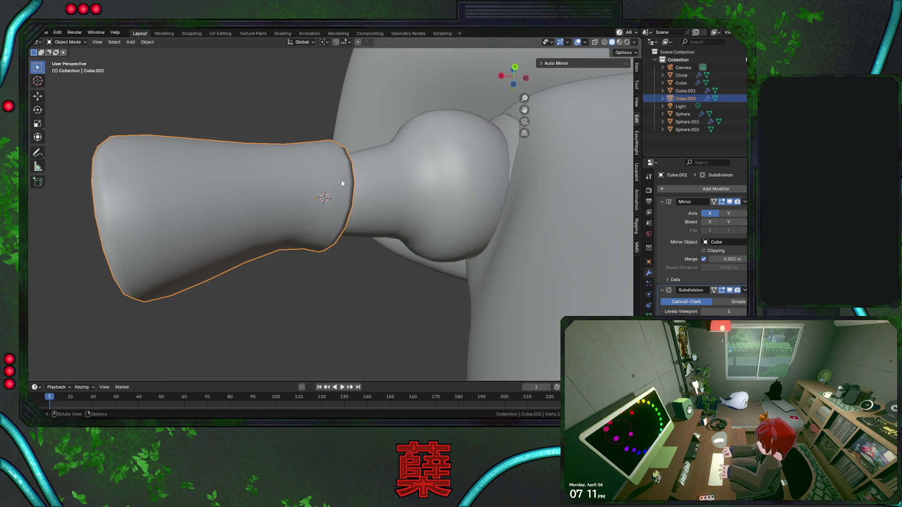
pyautogui.press('KP_1')
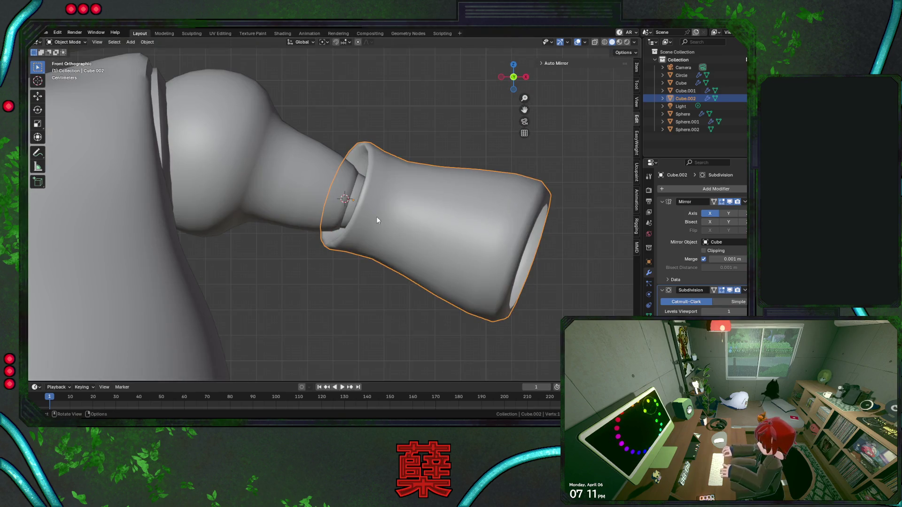
pyautogui.hotkey('shift', 'z')
# Move the whole forearm mesh slightly down and outward to seat the cuff on the elbow
pyautogui.press('Tab')
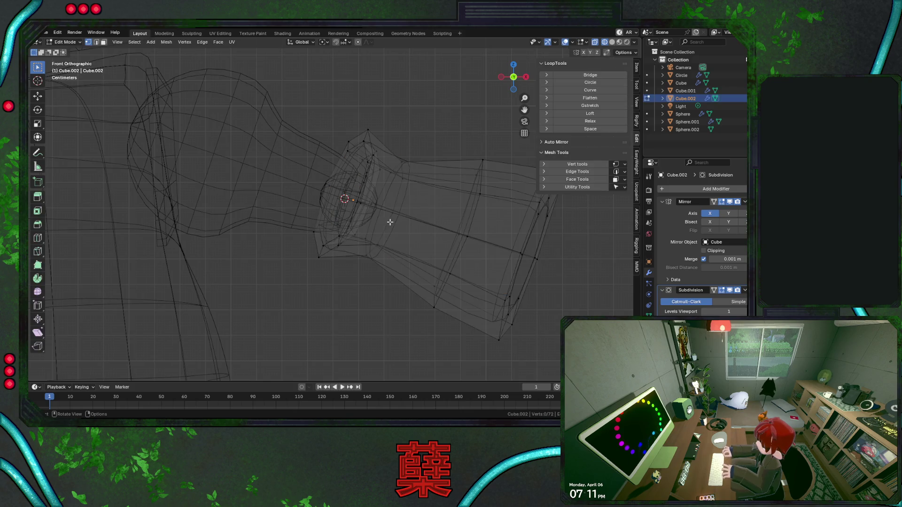
pyautogui.press('a')
pyautogui.press('g')
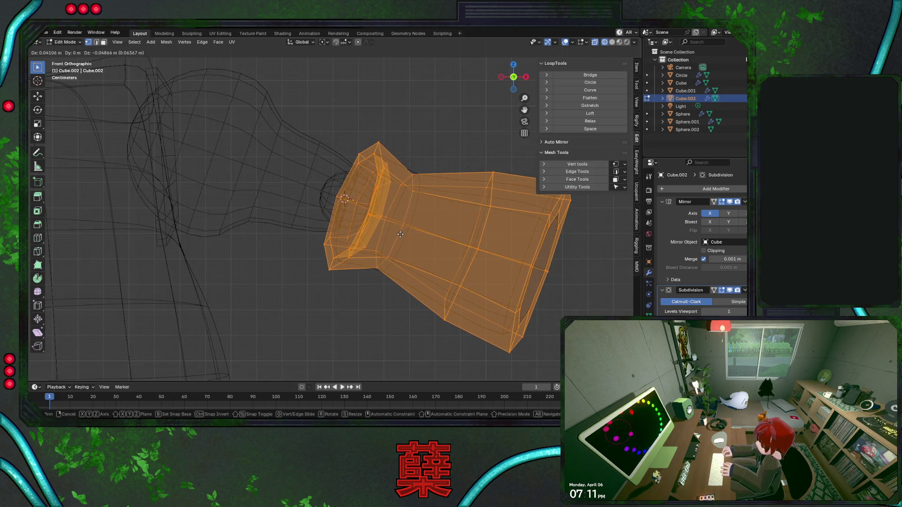
pyautogui.click(400, 237)
pyautogui.hotkey('shift', 'z')
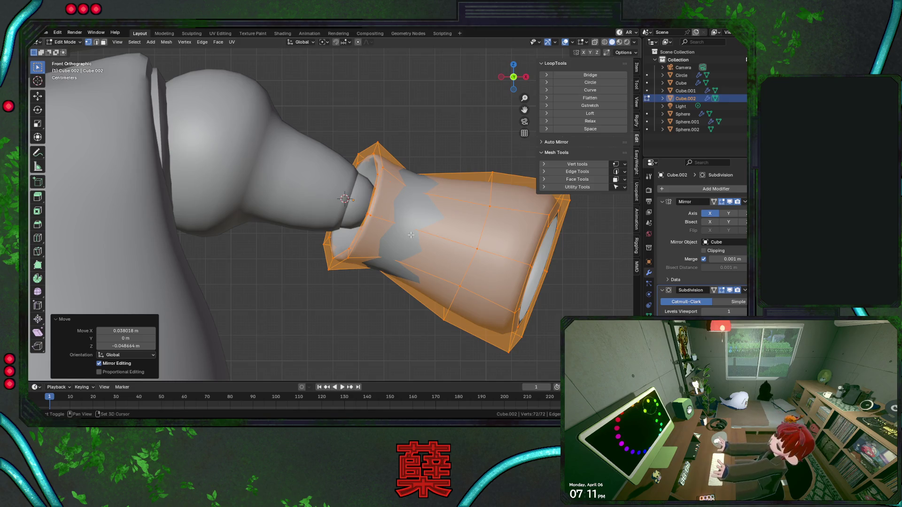
pyautogui.hotkey('shift', 'z')
pyautogui.press('g')
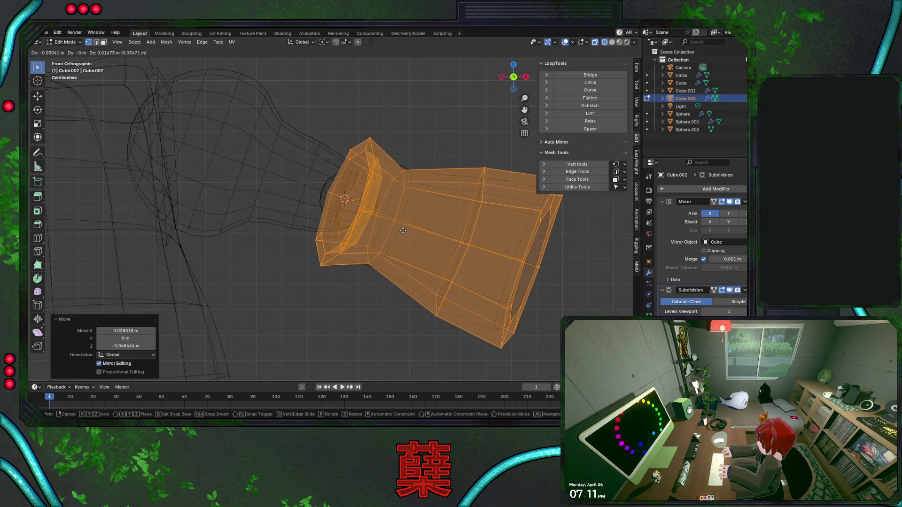
pyautogui.click(403, 231)
# Tilt one lengthwise forearm edge loop -1.04° about Z and leave Edit Mode
pyautogui.keyDown('alt'); pyautogui.click(409, 231); pyautogui.keyUp('alt')
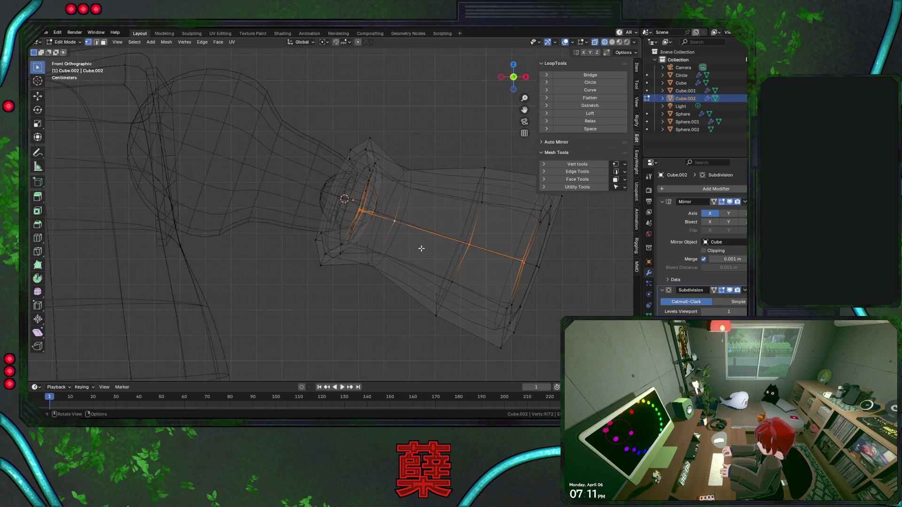
pyautogui.press('r')
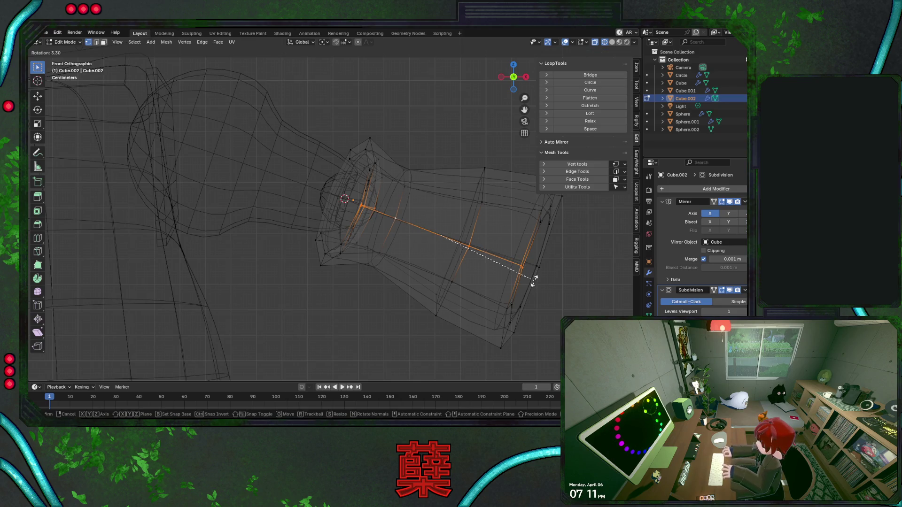
pyautogui.click(535, 279)
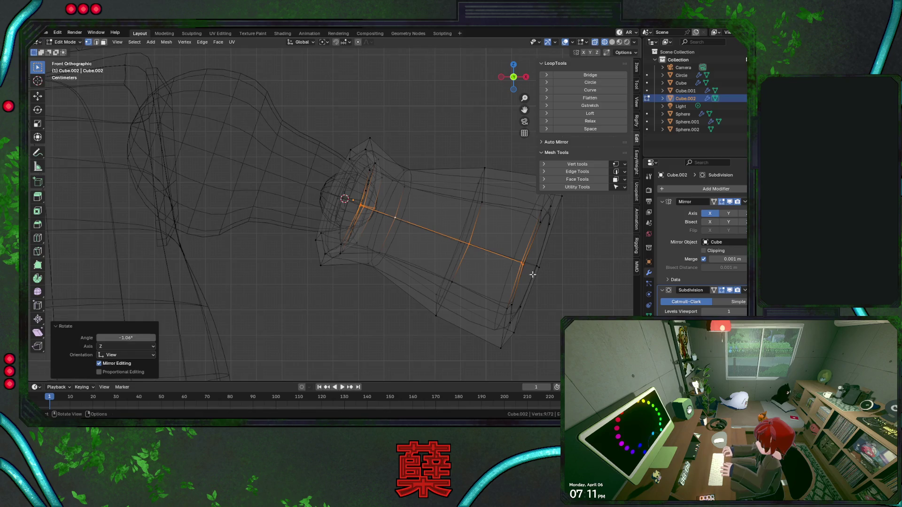
pyautogui.hotkey('shift', 'z')
pyautogui.press('a')
pyautogui.press('Tab')
pyautogui.hotkey('alt', 'a')
pyautogui.moveTo(408, 243)
pyautogui.mouseDown(button='middle')
pyautogui.moveTo(429, 305)
pyautogui.moveTo(425, 238)
pyautogui.moveTo(295, 255)
pyautogui.moveTo(220, 232)
pyautogui.moveTo(386, 208)
pyautogui.moveTo(404, 195)
pyautogui.moveTo(416, 206)
pyautogui.mouseUp(button='middle')
pyautogui.press('Tab')
# Try a loop cut around the forearm neck, then undo it
pyautogui.hotkey('ctrl', 'r')
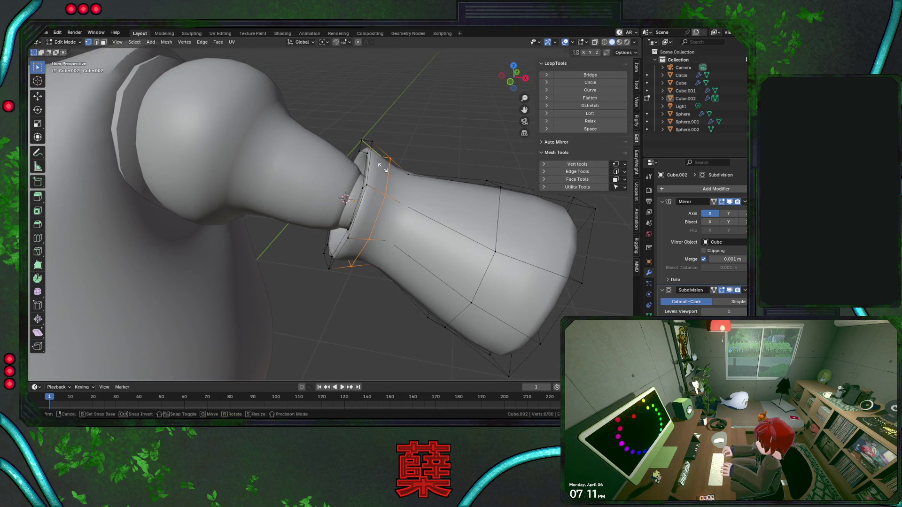
pyautogui.click(418, 208)
pyautogui.rightClick(410, 206)
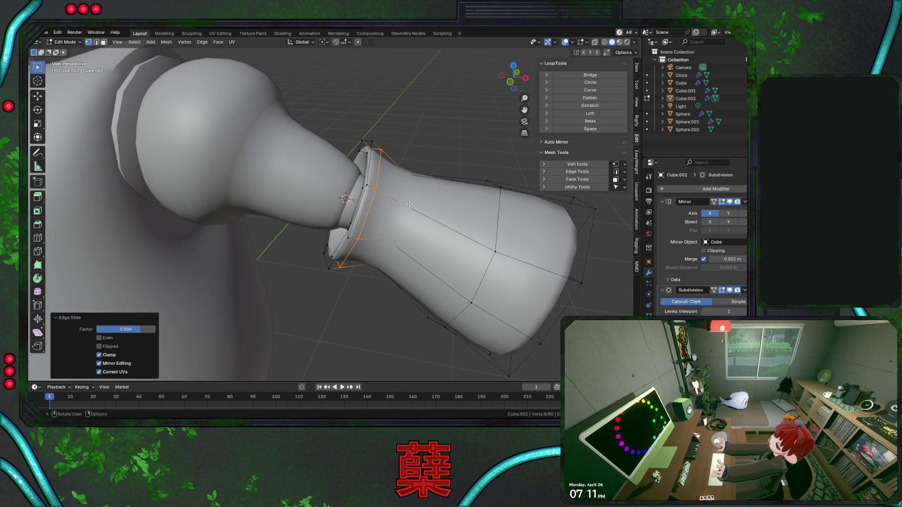
pyautogui.hotkey('ctrl', 'z')
pyautogui.moveTo(410, 174)
pyautogui.mouseDown(button='middle')
pyautogui.moveTo(431, 177)
pyautogui.moveTo(390, 185)
pyautogui.moveTo(391, 202)
pyautogui.moveTo(365, 226)
pyautogui.moveTo(402, 237)
pyautogui.moveTo(428, 218)
pyautogui.mouseUp(button='middle')
pyautogui.hotkey('shift', 'z')
# Select the cuff opening ring, slide it, and scale it up to 1.042
pyautogui.keyDown('alt'); pyautogui.click(388, 189); pyautogui.keyUp('alt')
pyautogui.keyDown('alt'); pyautogui.click(389, 186); pyautogui.keyUp('alt')
pyautogui.keyDown('alt'); pyautogui.click(389, 187); pyautogui.keyUp('alt')
pyautogui.keyDown('alt'); pyautogui.click(388, 188); pyautogui.keyUp('alt')
pyautogui.press('g')
pyautogui.press('g')
pyautogui.click(399, 241)
pyautogui.hotkey('shift', 'z')
pyautogui.press('s')
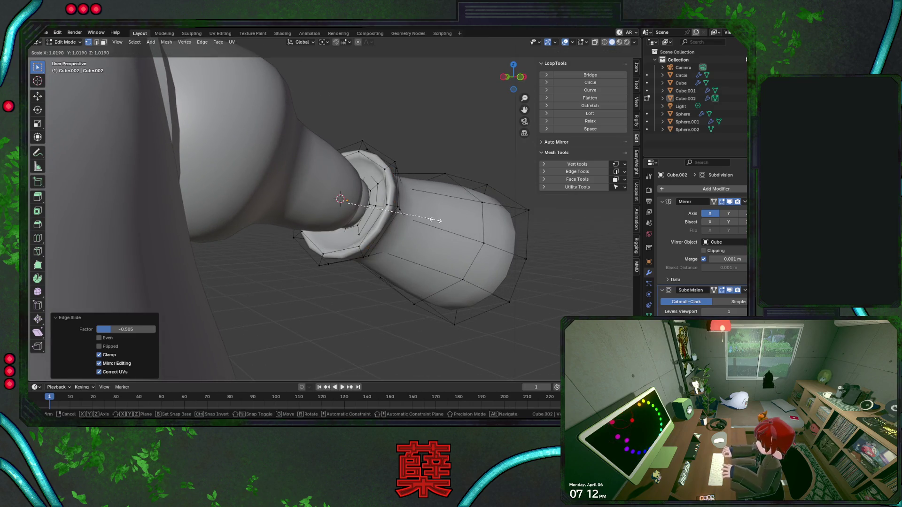
pyautogui.click(437, 221)
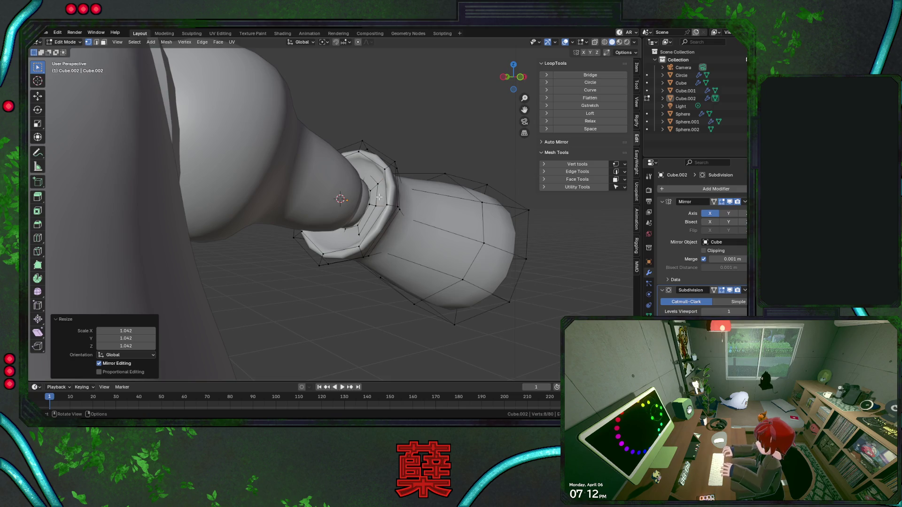
# Add an edge loop beside the cuff ring at slide factor 0.455 and leave Edit Mode
pyautogui.hotkey('ctrl', 'r')
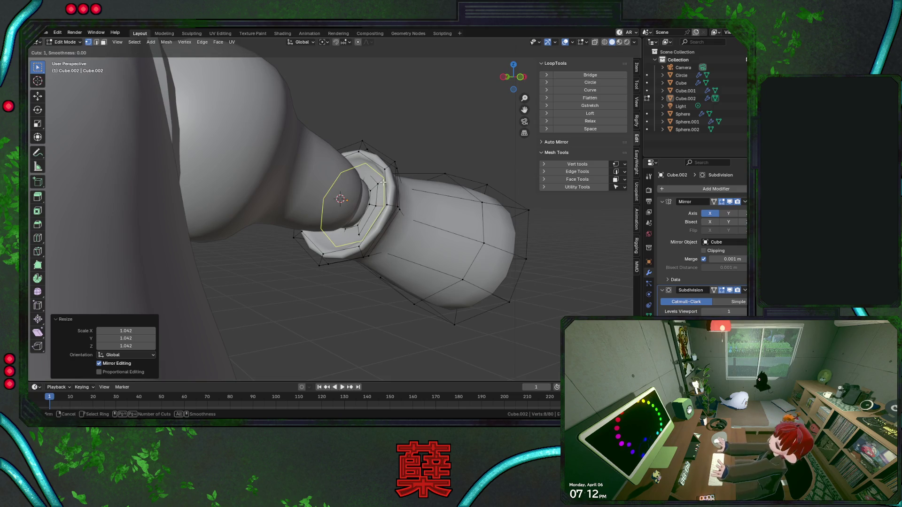
pyautogui.click(408, 213)
pyautogui.click(412, 213)
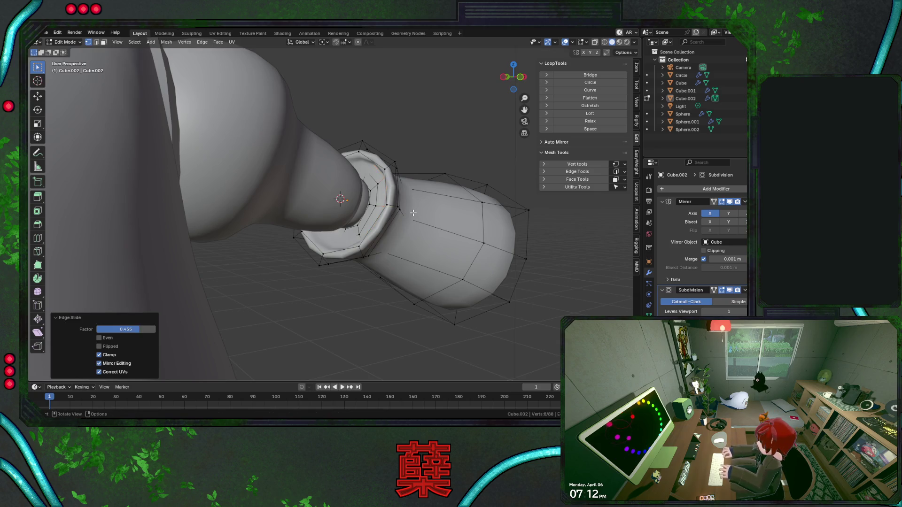
pyautogui.press('a')
pyautogui.press('Tab')
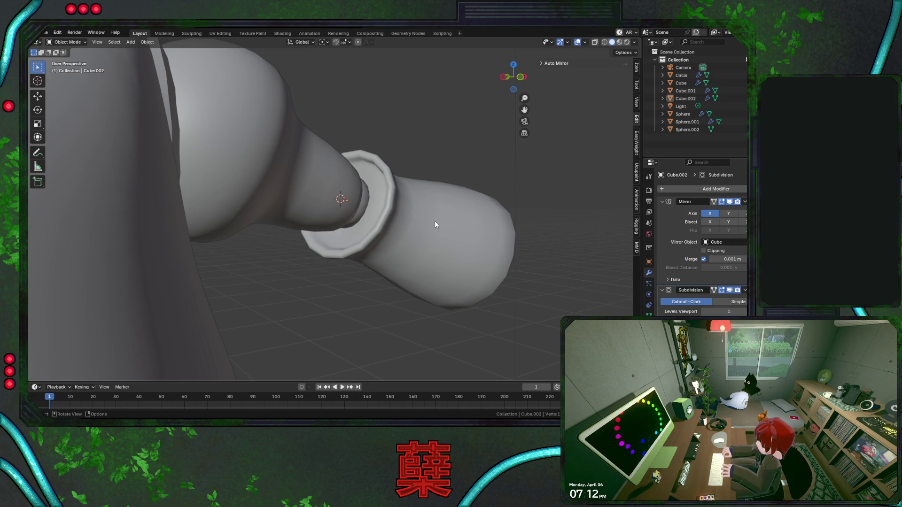
pyautogui.moveTo(420, 168); pyautogui.dragTo(412, 209, button='middle')
pyautogui.moveTo(303, 231); pyautogui.dragTo(214, 224, button='middle')
pyautogui.moveTo(411, 223)
pyautogui.mouseDown(button='middle')
pyautogui.moveTo(289, 223)
pyautogui.moveTo(202, 199)
pyautogui.moveTo(282, 229)
pyautogui.moveTo(238, 206)
pyautogui.moveTo(376, 225)
pyautogui.moveTo(326, 233)
pyautogui.mouseUp(button='middle')
pyautogui.press('Tab')
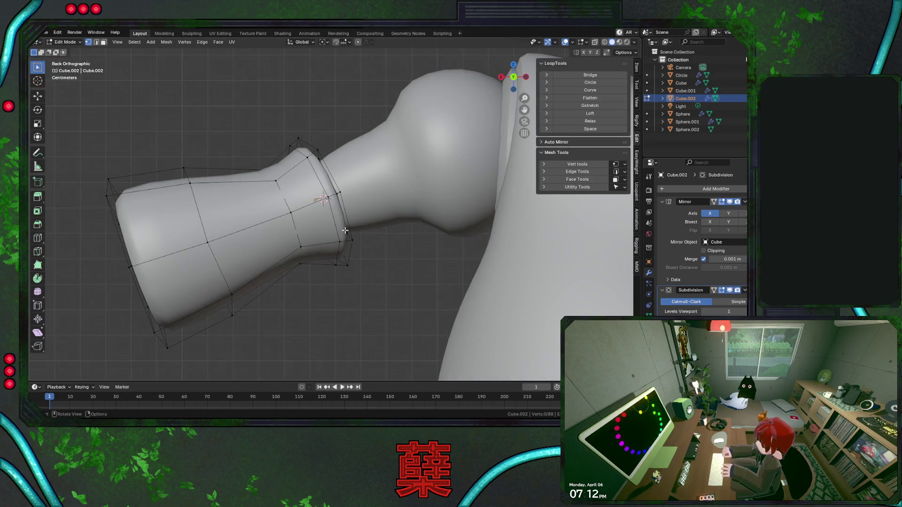
# Move four cuff vertices about -0.070 m X and 0.050 m Z with proportional editing
pyautogui.hotkey('shift', 'z')
pyautogui.moveTo(356, 206); pyautogui.dragTo(324, 189)
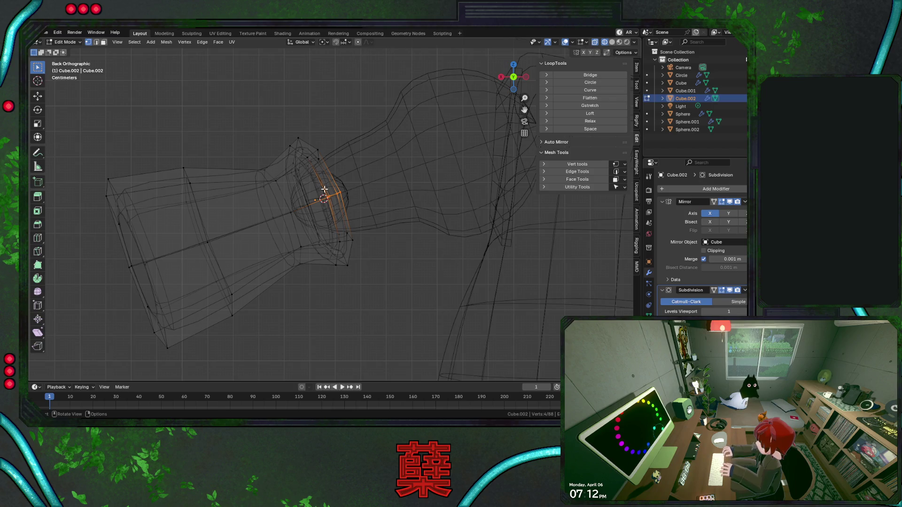
pyautogui.moveTo(326, 210); pyautogui.dragTo(326, 231, button='middle')
pyautogui.press('KP_1')
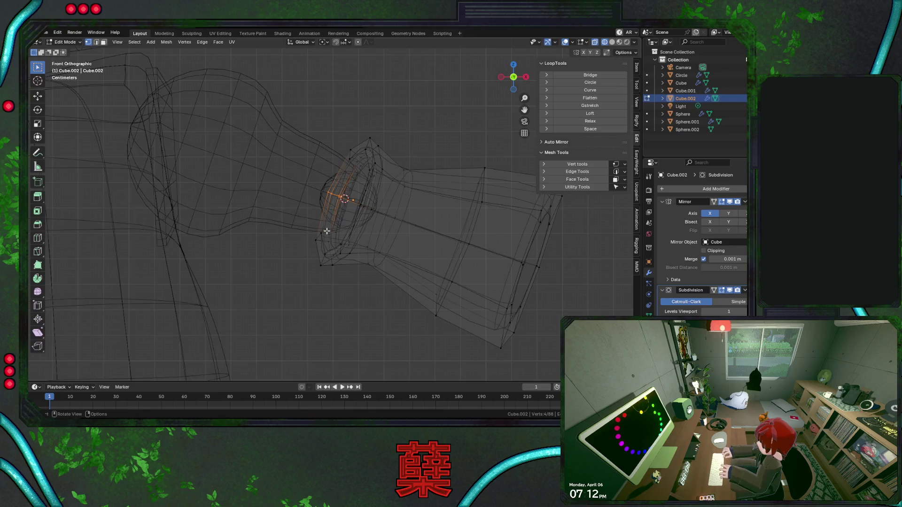
pyautogui.press('o')
pyautogui.press('g')
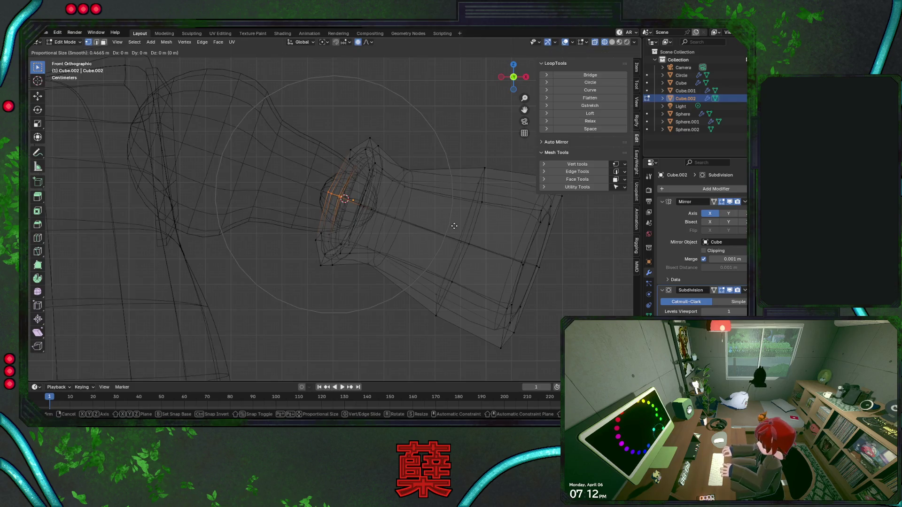
pyautogui.scroll(4, 454, 226)
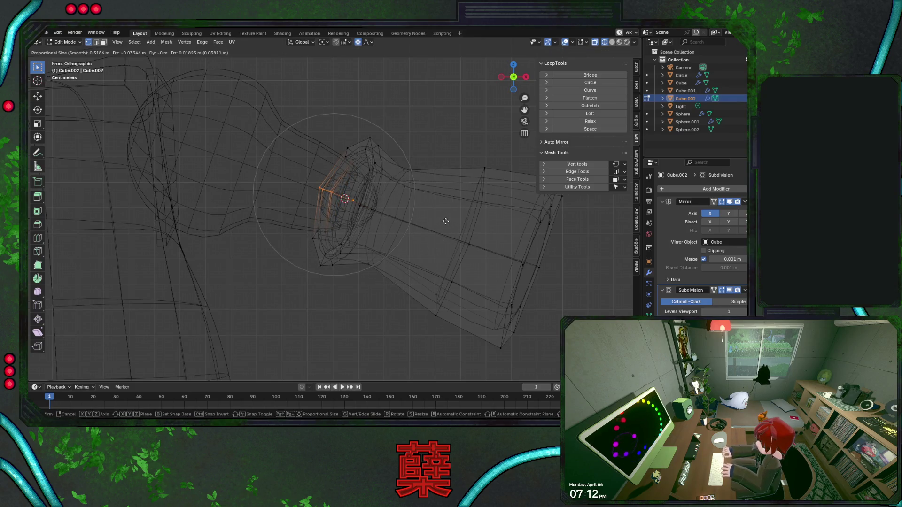
pyautogui.scroll(-2, 441, 220)
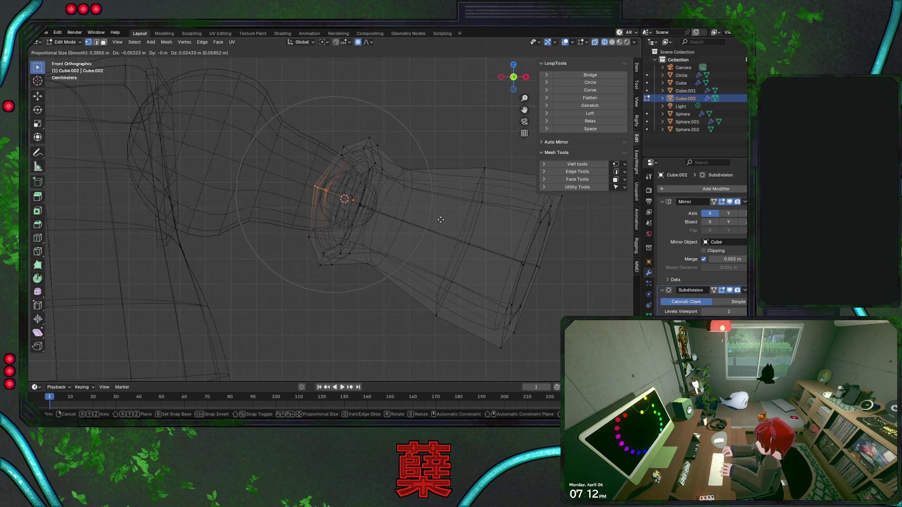
pyautogui.click(438, 219)
pyautogui.hotkey('shift', 'z')
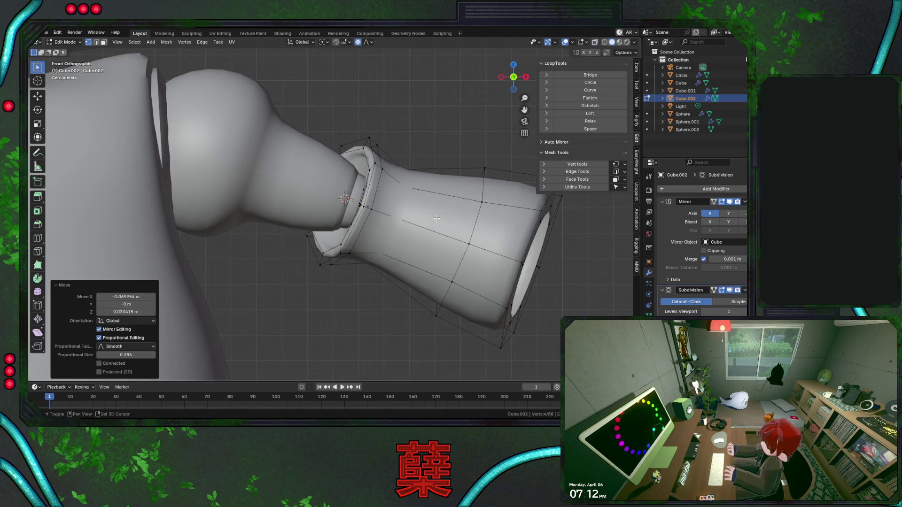
pyautogui.hotkey('shift', 'z')
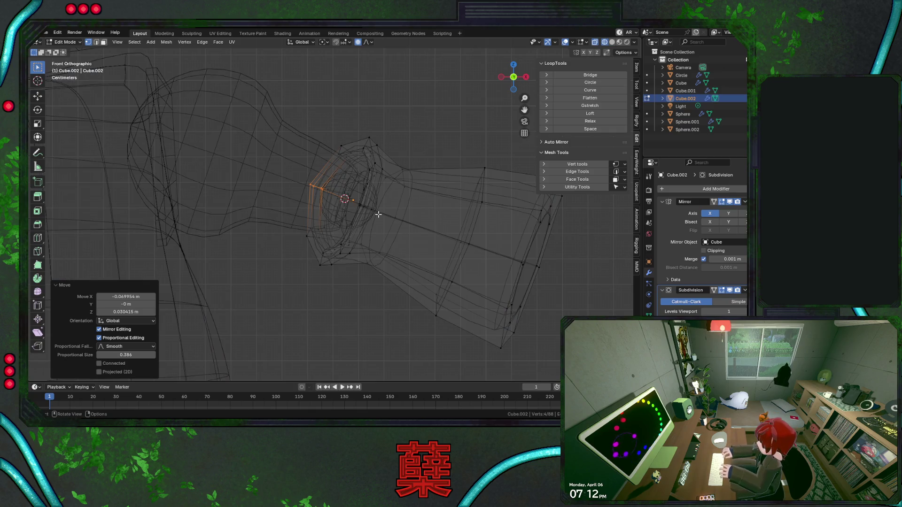
# Return to Object Mode in solid shading, deselect everything, and orbit around the body and arm
pyautogui.press('KP_7')
pyautogui.hotkey('shift', 'z')
pyautogui.hotkey('shift', 'z')
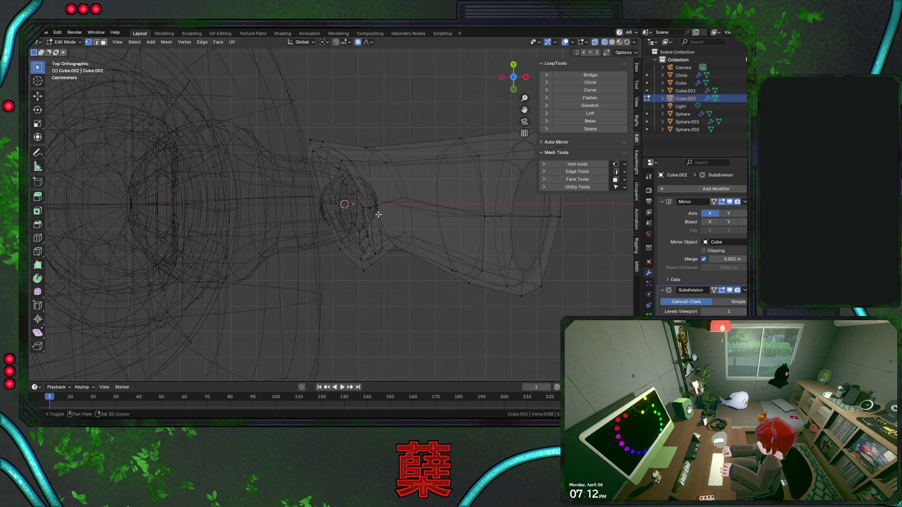
pyautogui.press('Tab')
pyautogui.hotkey('shift', 'z')
pyautogui.click(404, 146)
pyautogui.moveTo(424, 221)
pyautogui.mouseDown(button='middle')
pyautogui.moveTo(415, 262)
pyautogui.moveTo(381, 191)
pyautogui.mouseUp(button='middle')
pyautogui.moveTo(346, 218)
pyautogui.mouseDown(button='middle')
pyautogui.moveTo(171, 203)
pyautogui.moveTo(228, 202)
pyautogui.moveTo(254, 148)
pyautogui.moveTo(397, 156)
pyautogui.moveTo(397, 219)
pyautogui.mouseUp(button='middle')
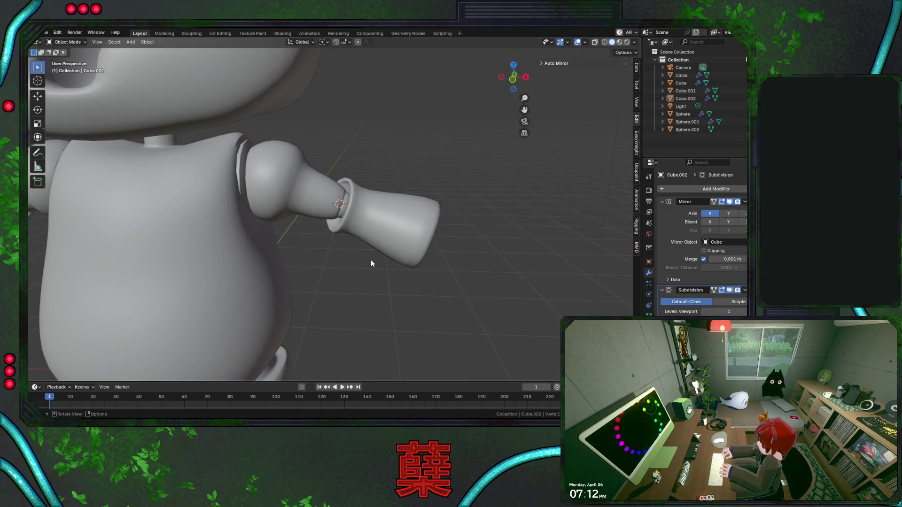
# Select two vertices at the cuff end of Cube.002 in Edit Mode
pyautogui.scroll(3, 371, 248)
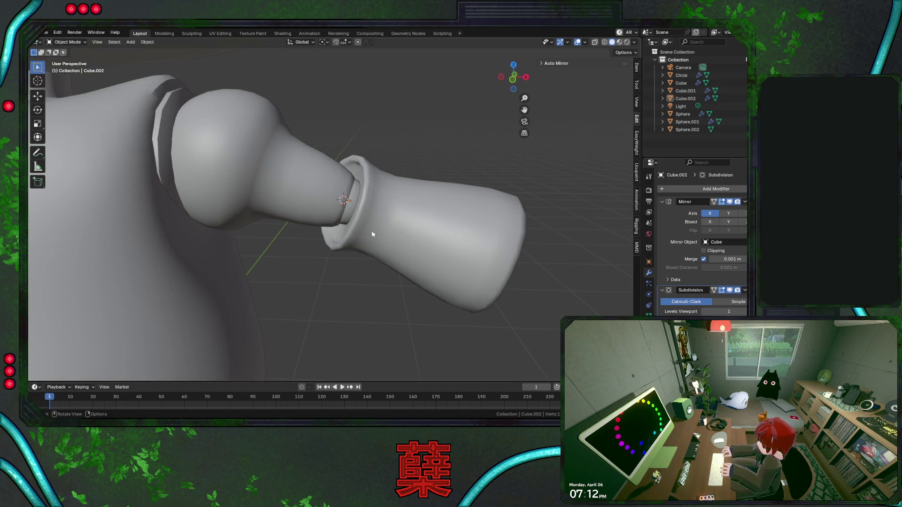
pyautogui.click(371, 230)
pyautogui.press('Tab')
pyautogui.scroll(2, 363, 223)
pyautogui.click(363, 221)
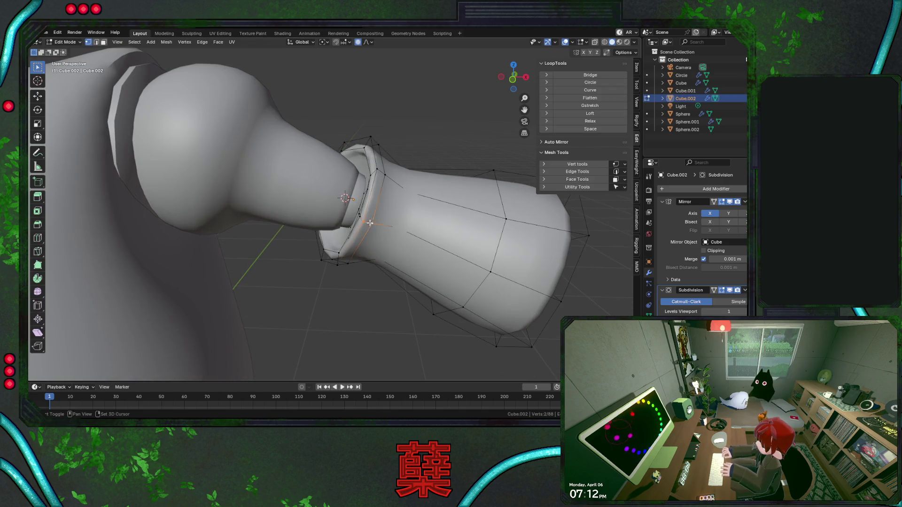
pyautogui.keyDown('shift'); pyautogui.click(364, 223); pyautogui.keyUp('shift')
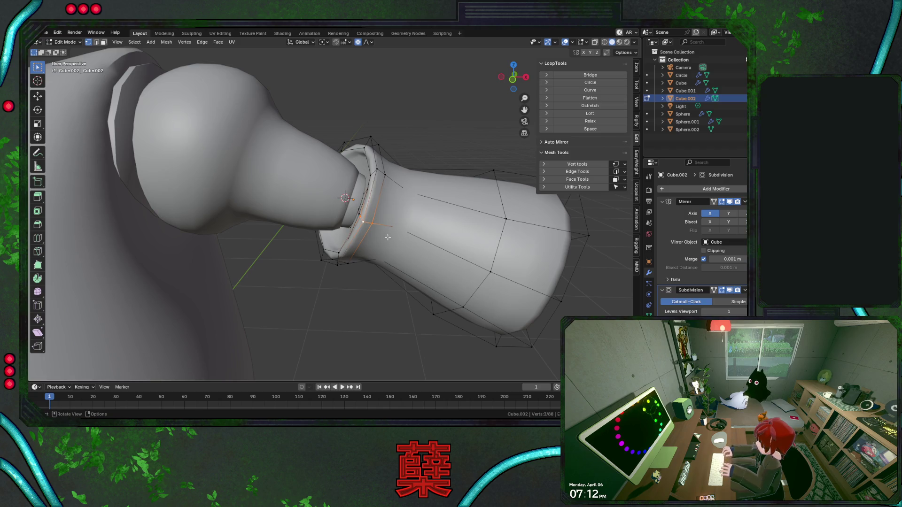
# Shift the cuff vertices about -0.067 m X and 0.053 m Z with 0.350 proportional falloff
pyautogui.press('KP_1')
pyautogui.press('g')
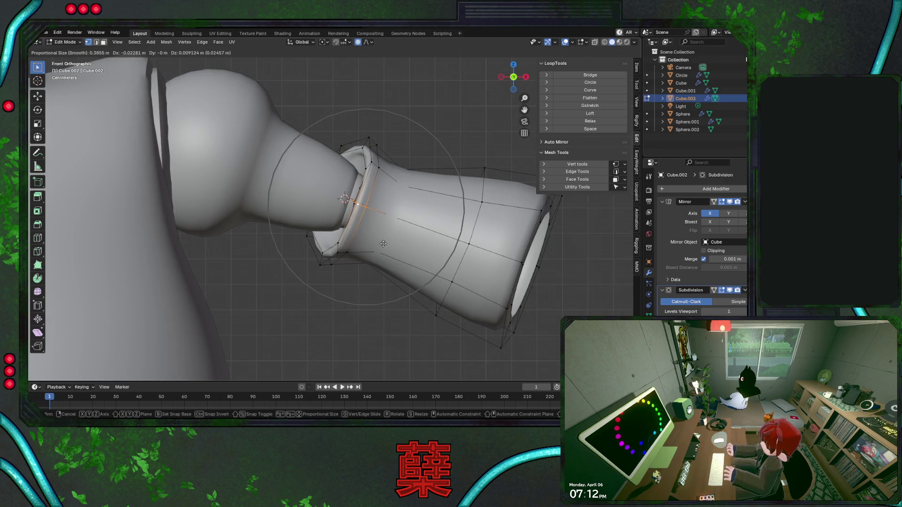
pyautogui.scroll(-3, 384, 243)
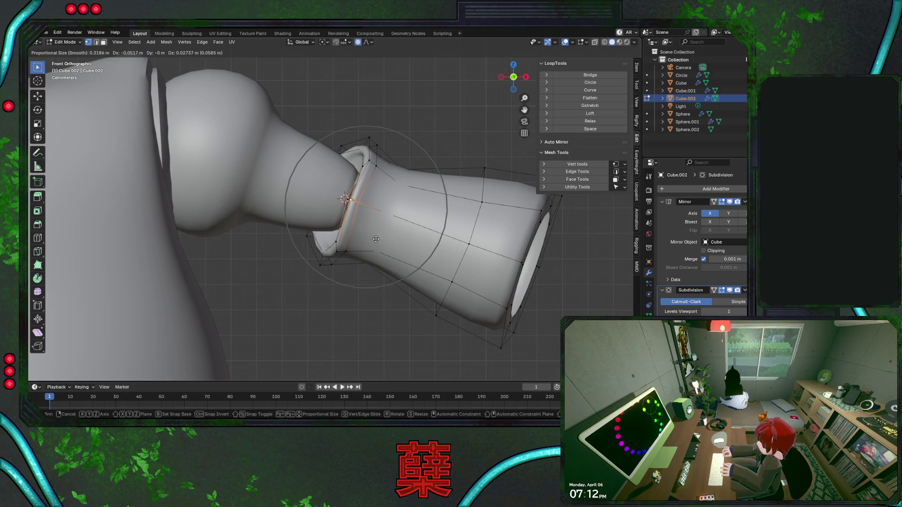
pyautogui.scroll(-1, 376, 239)
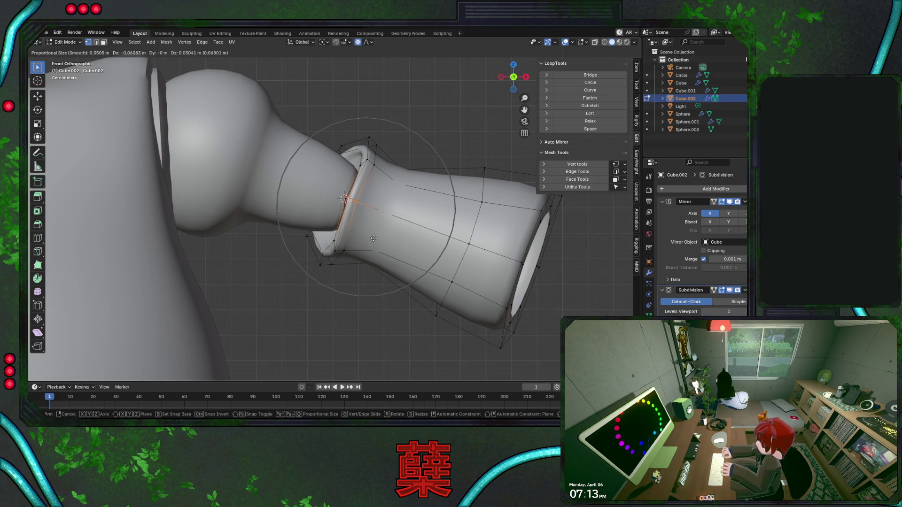
pyautogui.click(373, 238)
pyautogui.click(425, 156)
pyautogui.press('Tab')
pyautogui.moveTo(437, 153); pyautogui.dragTo(424, 220, button='middle')
# In X-ray Edit Mode, flatten two cuff edge loops with LoopTools Flatten
pyautogui.press('Tab')
pyautogui.scroll(3, 424, 220)
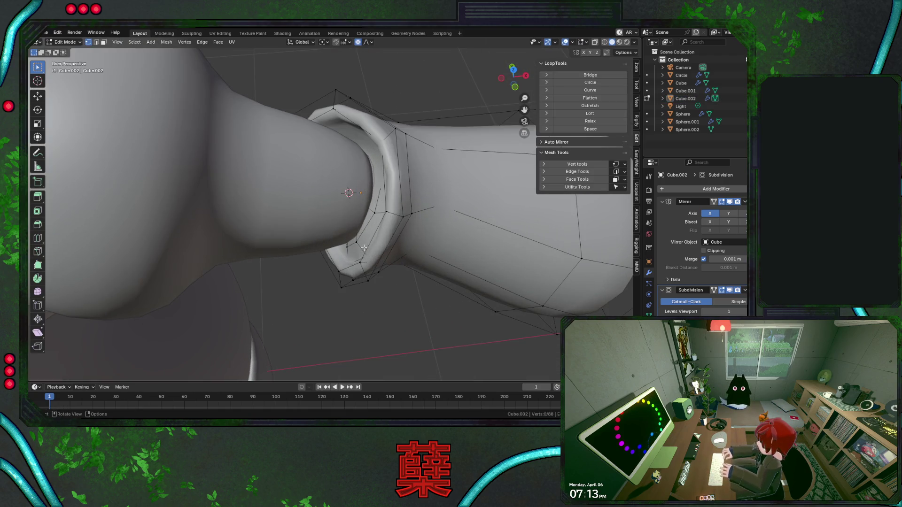
pyautogui.press('Tab')
pyautogui.press('Tab')
pyautogui.press('g')
pyautogui.click(376, 248)
pyautogui.hotkey('shift', 'z')
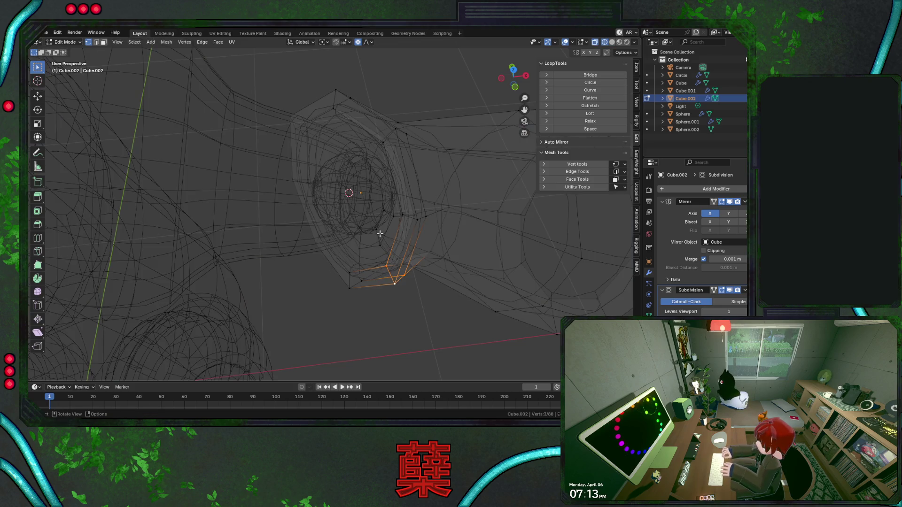
pyautogui.keyDown('alt'); pyautogui.click(378, 171); pyautogui.keyUp('alt')
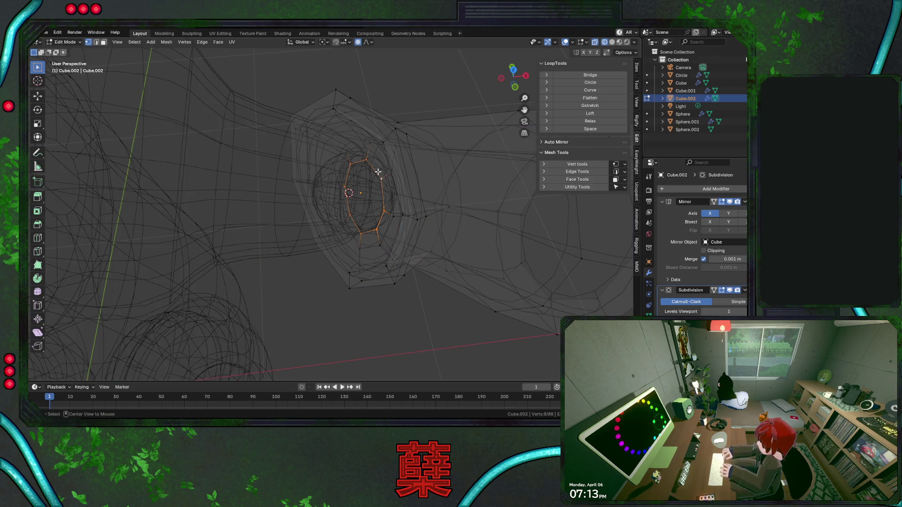
pyautogui.click(607, 98)
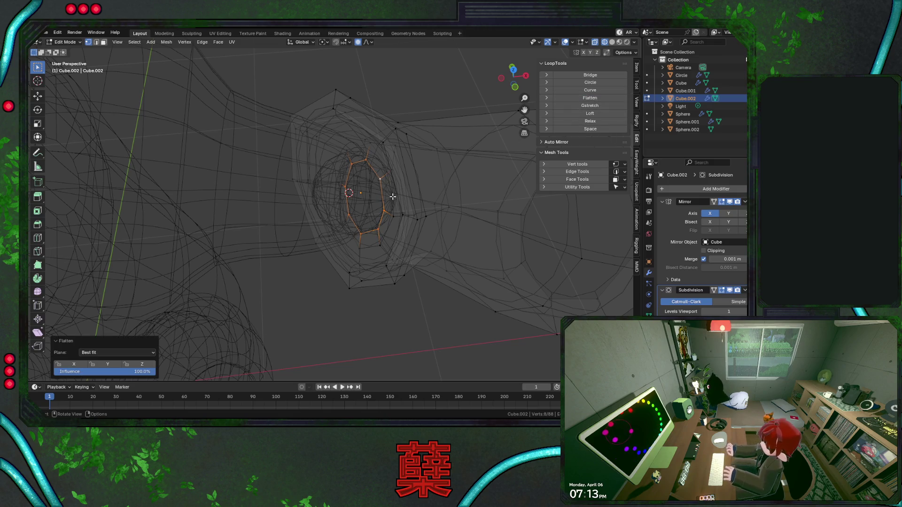
pyautogui.keyDown('alt'); pyautogui.click(393, 196); pyautogui.keyUp('alt')
pyautogui.click(602, 102)
# Rotate another cuff edge loop about Z to roughly -11.9°
pyautogui.keyDown('alt'); pyautogui.click(371, 187); pyautogui.keyUp('alt')
pyautogui.keyDown('alt'); pyautogui.moveTo(372, 187); pyautogui.dragTo(375, 189, button='middle'); pyautogui.keyUp('alt')
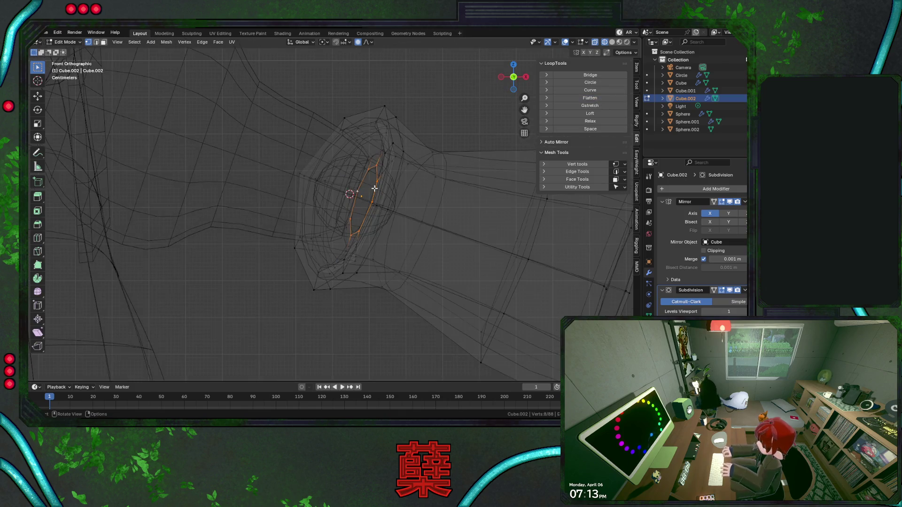
pyautogui.press('KP_3')
pyautogui.press('KP_1')
pyautogui.press('r')
pyautogui.press('z')
pyautogui.click(445, 126)
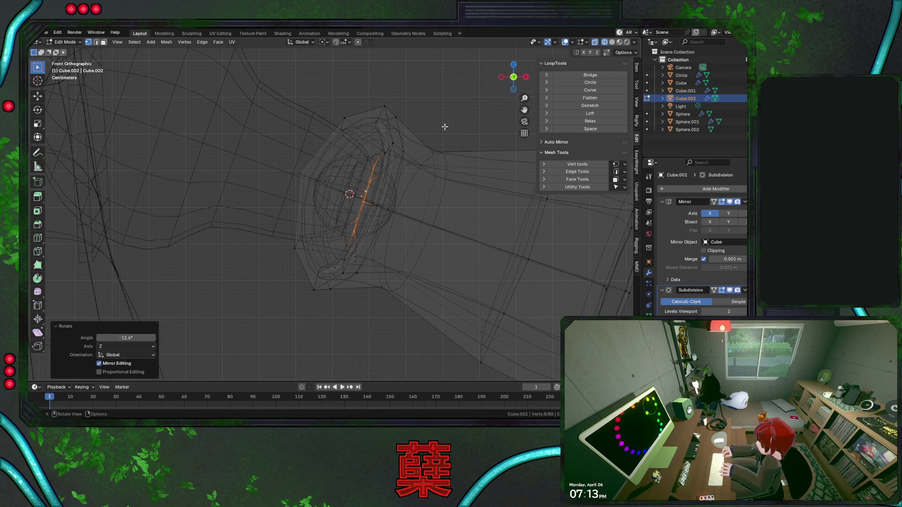
pyautogui.press('r')
pyautogui.press('z')
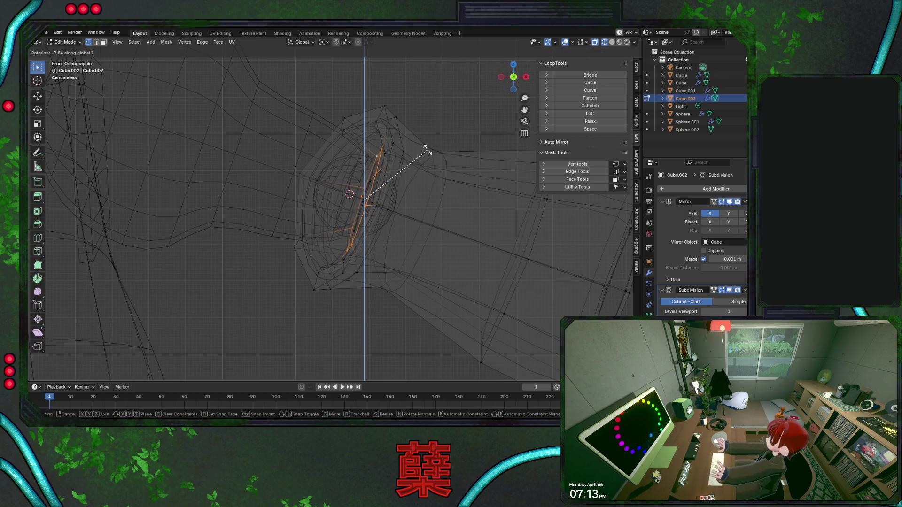
pyautogui.click(427, 142)
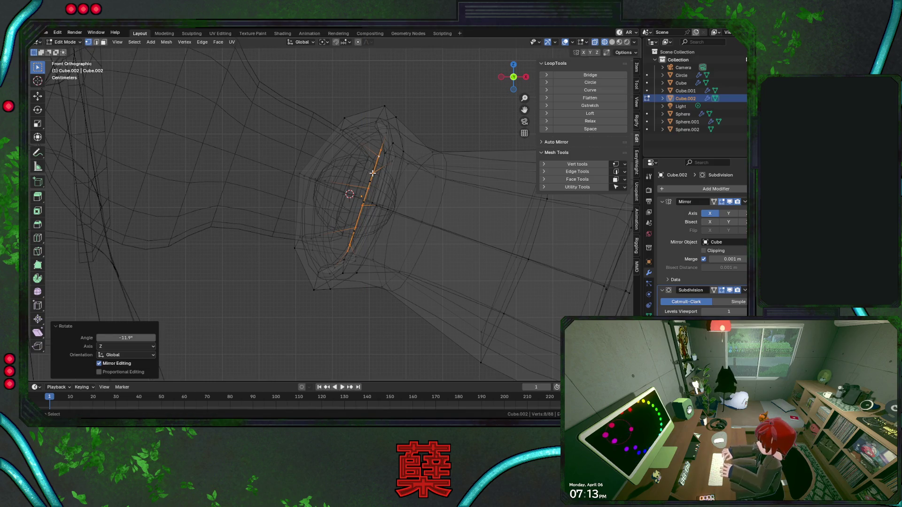
# Move both cuff loops with 0.283 proportional falloff, -0.082 m X and 0.034 m Z
pyautogui.keyDown('alt'); pyautogui.keyDown('shift'); pyautogui.click(371, 183); pyautogui.keyUp('shift'); pyautogui.keyUp('alt')
pyautogui.press('h')
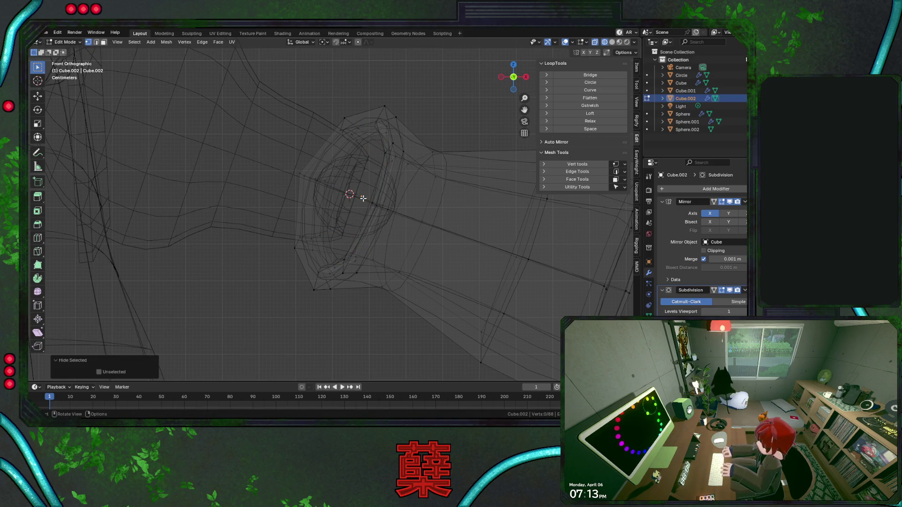
pyautogui.hotkey('alt', 'h')
pyautogui.press('g')
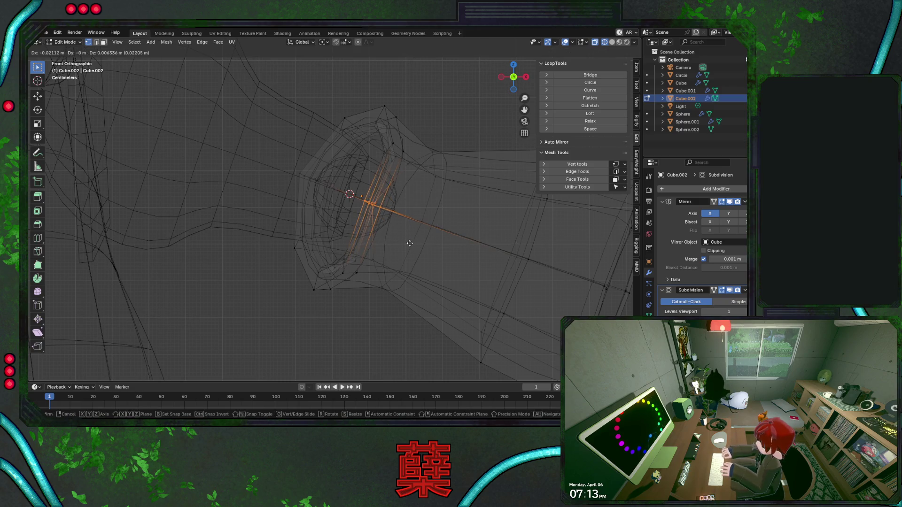
pyautogui.press('o')
pyautogui.scroll(5, 423, 237)
pyautogui.scroll(-2, 406, 229)
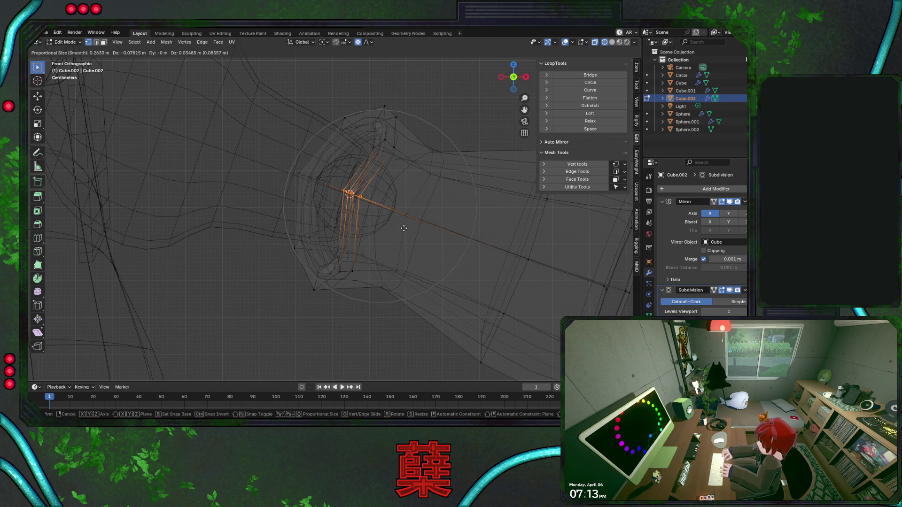
pyautogui.click(402, 229)
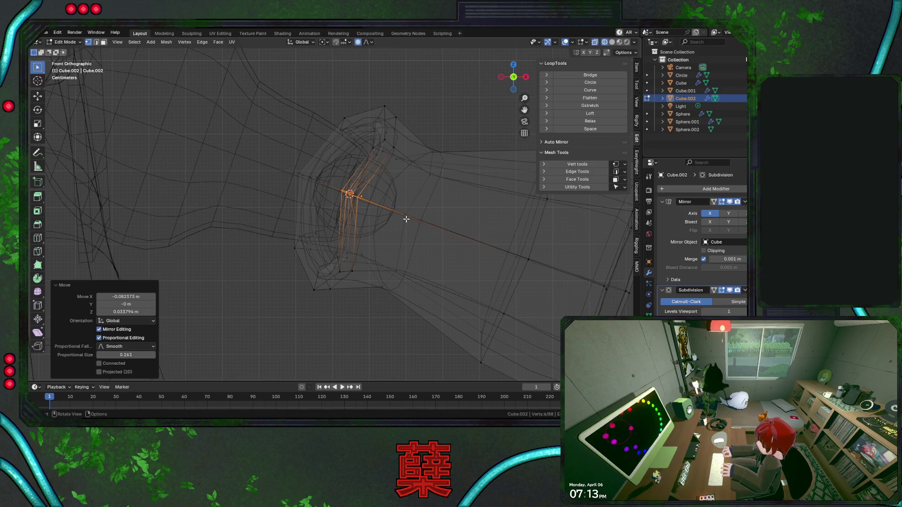
# Inspect the cuff in solid shading from below and front, ending in Object Mode
pyautogui.hotkey('alt', 'z')
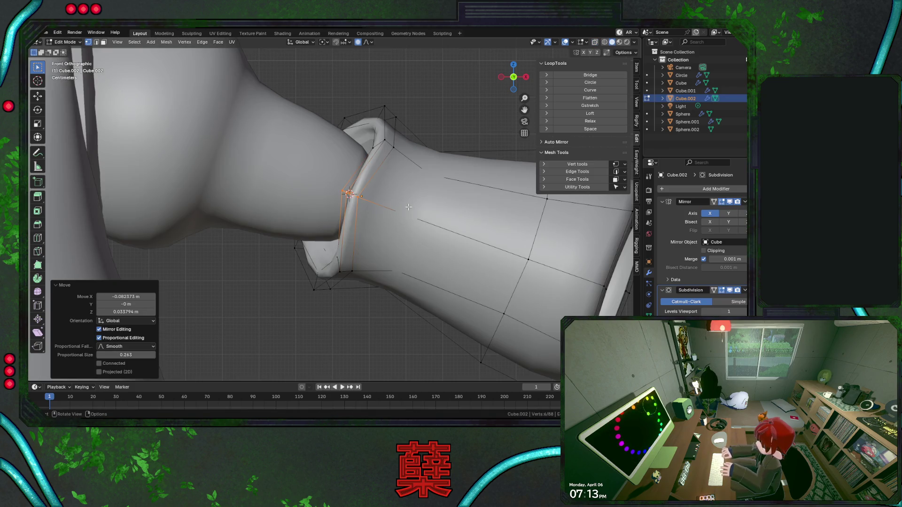
pyautogui.press('Tab')
pyautogui.moveTo(445, 129)
pyautogui.mouseDown(button='middle')
pyautogui.moveTo(373, 292)
pyautogui.moveTo(289, 290)
pyautogui.moveTo(181, 267)
pyautogui.moveTo(278, 257)
pyautogui.moveTo(189, 257)
pyautogui.moveTo(376, 193)
pyautogui.moveTo(473, 207)
pyautogui.moveTo(396, 253)
pyautogui.mouseUp(button='middle')
pyautogui.press('Tab')
pyautogui.press('KP_1')
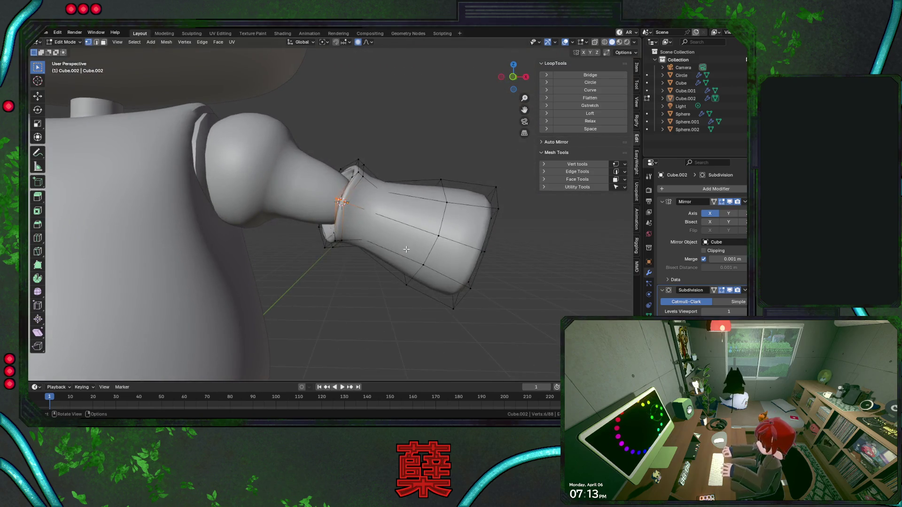
pyautogui.press('a')
pyautogui.hotkey('alt', 'a')
pyautogui.press('Tab')
pyautogui.scroll(-8, 376, 282)
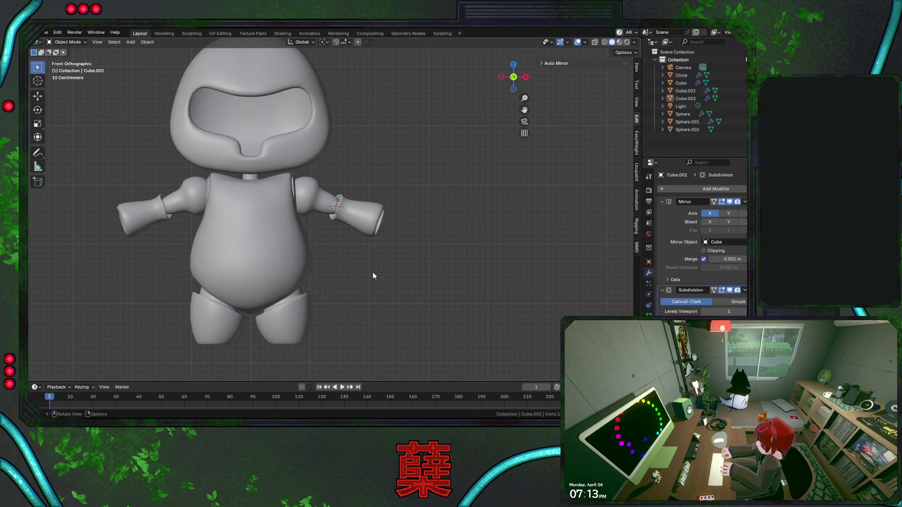
# Centre the character, select the upper-arm Sphere and enter Edit Mode with X-ray wireframe
pyautogui.keyDown('shift'); pyautogui.moveTo(362, 256); pyautogui.dragTo(383, 257, button='middle'); pyautogui.keyUp('shift')
pyautogui.scroll(2, 382, 257)
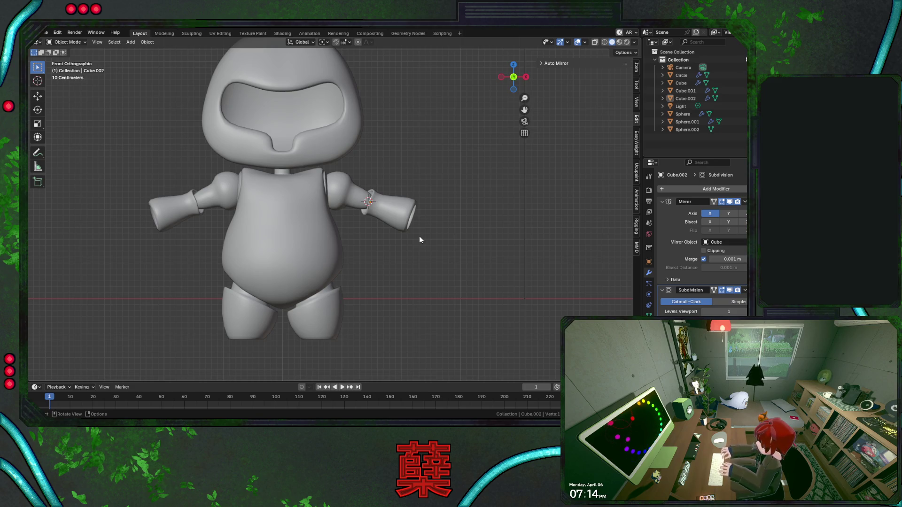
pyautogui.scroll(4, 419, 239)
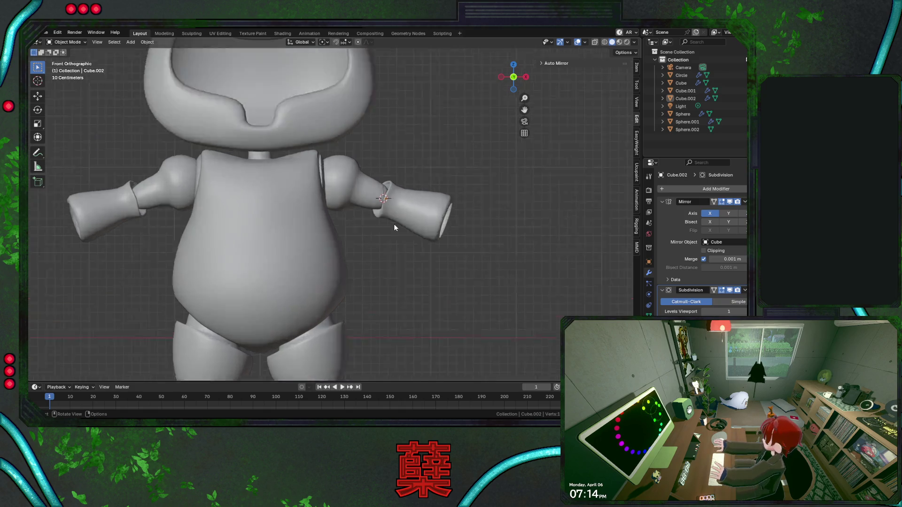
pyautogui.click(380, 206)
pyautogui.press('Tab')
pyautogui.scroll(2, 382, 188)
pyautogui.hotkey('shift', 'z')
pyautogui.scroll(3, 357, 207)
# Move the shaft's edge ring with falloff, then disable proportional editing and reposition it twice
pyautogui.press('g')
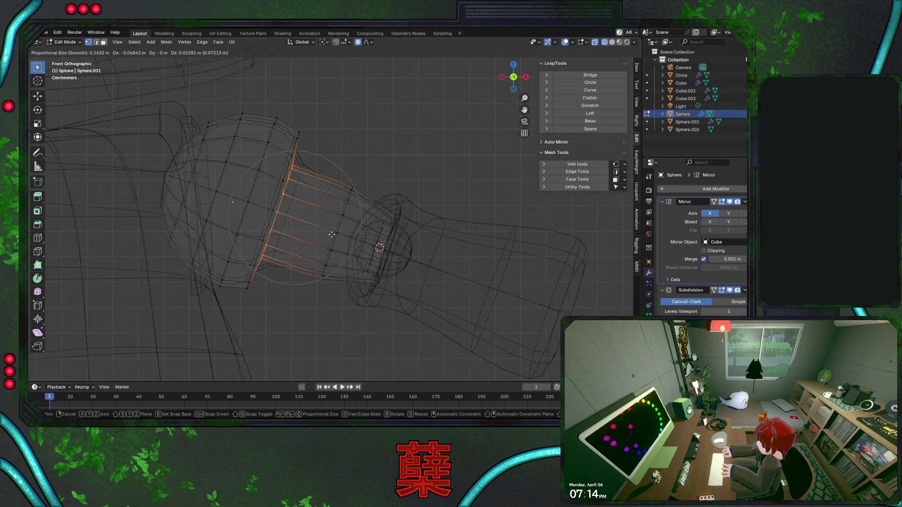
pyautogui.click(346, 239)
pyautogui.click(359, 42)
pyautogui.press('g')
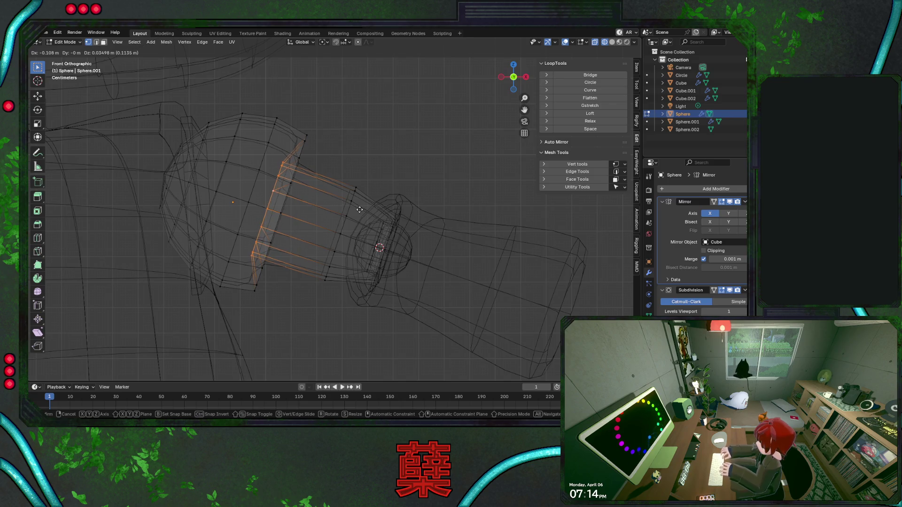
pyautogui.click(361, 213)
pyautogui.moveTo(367, 216); pyautogui.dragTo(317, 233, button='middle')
pyautogui.press('KP_1')
pyautogui.press('g')
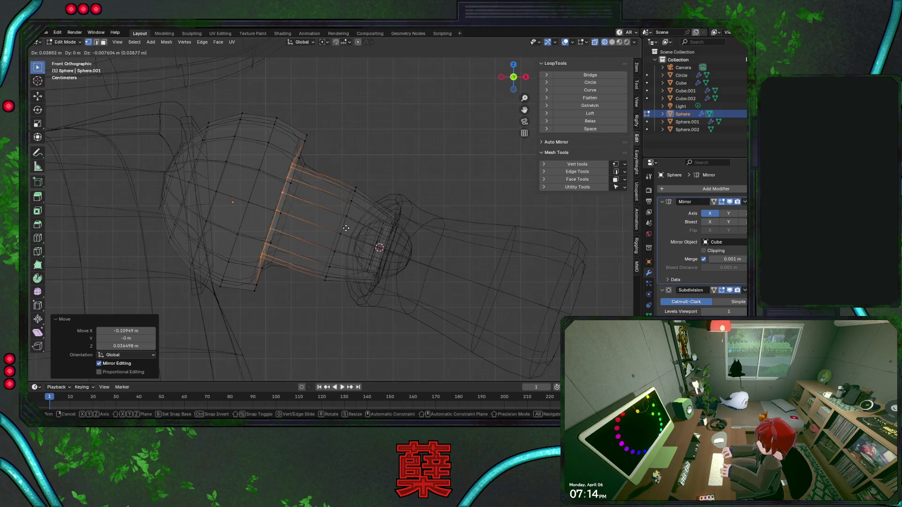
pyautogui.click(352, 229)
pyautogui.moveTo(351, 229); pyautogui.dragTo(319, 202, button='middle')
# Add a centred loop cut on the upper-arm shaft and move the ring up and left
pyautogui.hotkey('ctrl', 'r')
pyautogui.click(301, 172)
pyautogui.rightClick(302, 172)
pyautogui.press('KP_1')
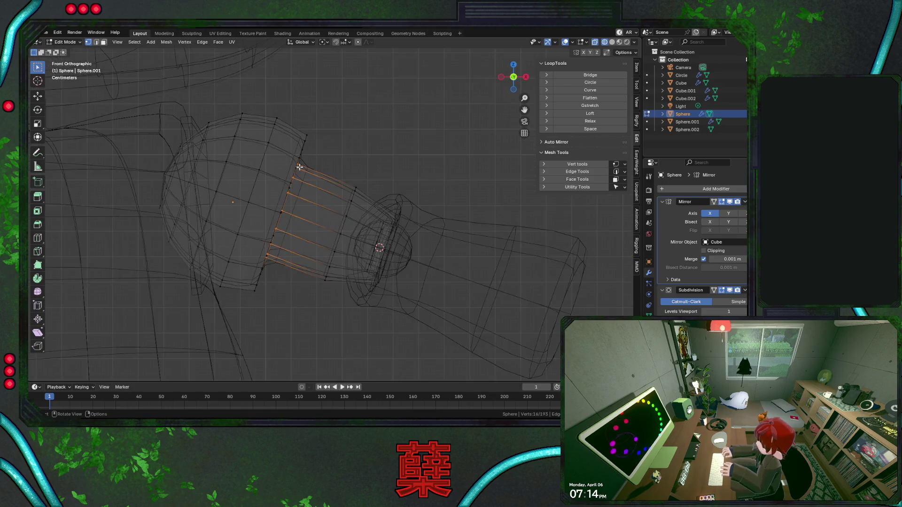
pyautogui.press('g')
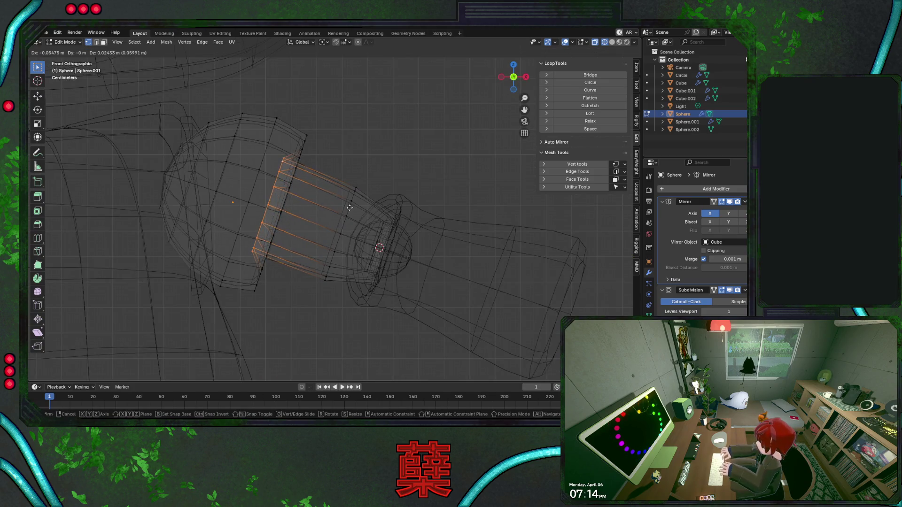
pyautogui.click(349, 207)
# Return to solid Object Mode, orbit the reshaped arm and select the upper-arm piece
pyautogui.hotkey('shift', 'z')
pyautogui.press('Tab')
pyautogui.moveTo(384, 148)
pyautogui.mouseDown(button='middle')
pyautogui.moveTo(392, 213)
pyautogui.moveTo(337, 242)
pyautogui.mouseUp(button='middle')
pyautogui.moveTo(373, 209)
pyautogui.mouseDown(button='middle')
pyautogui.moveTo(272, 198)
pyautogui.moveTo(408, 188)
pyautogui.moveTo(342, 231)
pyautogui.mouseUp(button='middle')
pyautogui.click(342, 230)
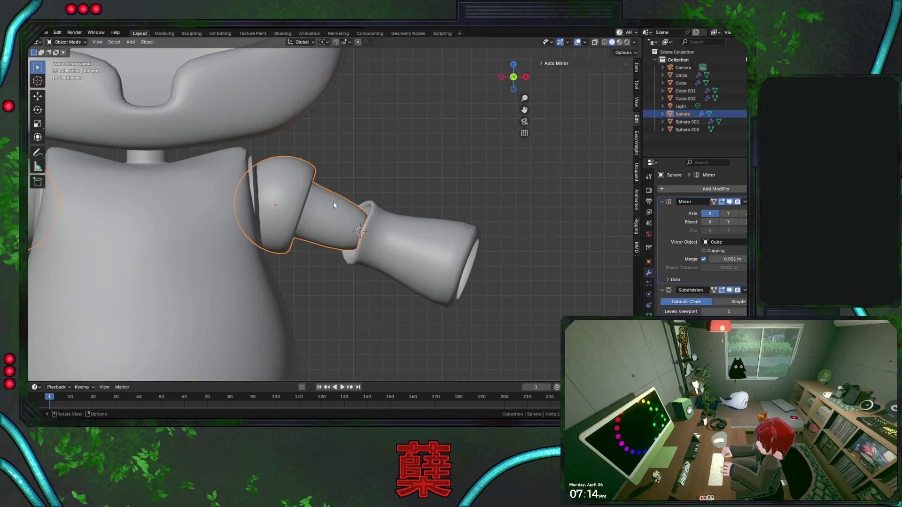
# Edge-slide a bulb loop on the upper arm by factor -0.614
pyautogui.press('r')
pyautogui.press('Escape')
pyautogui.moveTo(379, 194)
pyautogui.mouseDown(button='middle')
pyautogui.moveTo(338, 221)
pyautogui.moveTo(309, 199)
pyautogui.moveTo(347, 193)
pyautogui.mouseUp(button='middle')
pyautogui.press('Tab')
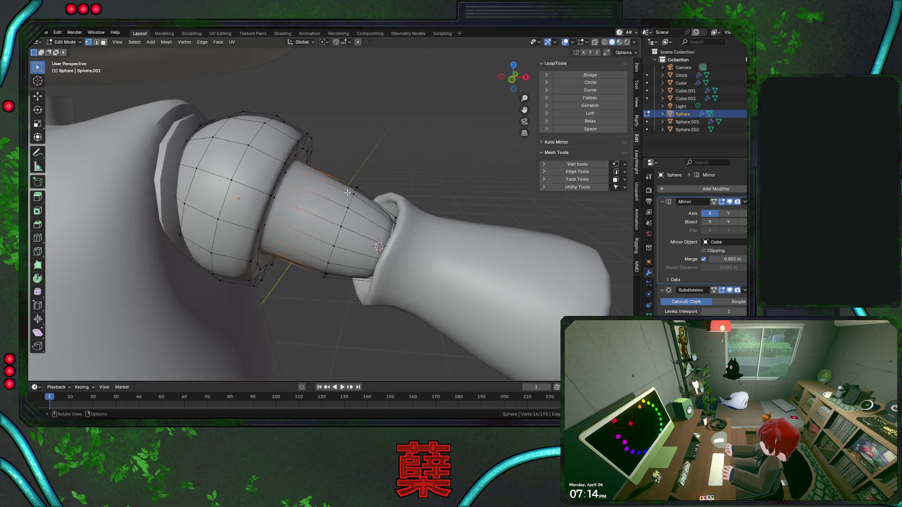
pyautogui.press('KP_1')
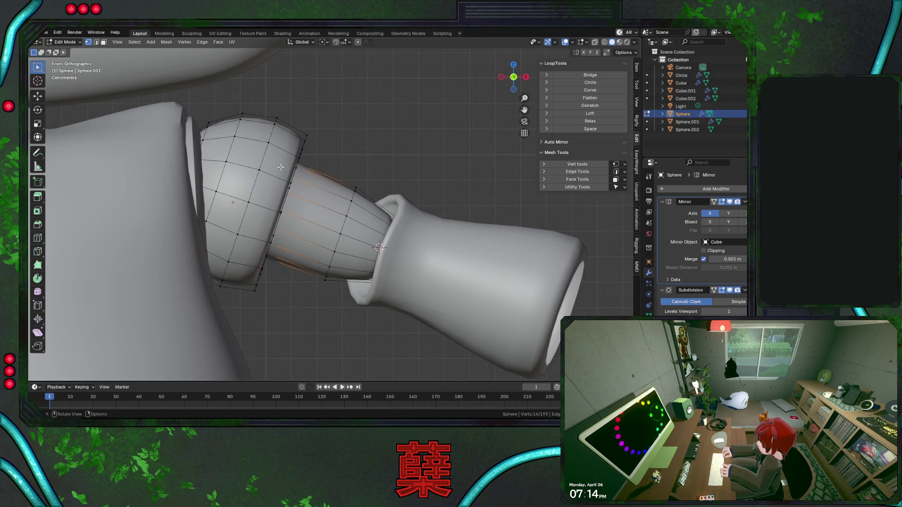
pyautogui.keyDown('alt'); pyautogui.click(268, 157); pyautogui.keyUp('alt')
pyautogui.hotkey('shift', 'z')
pyautogui.press('g')
pyautogui.press('g')
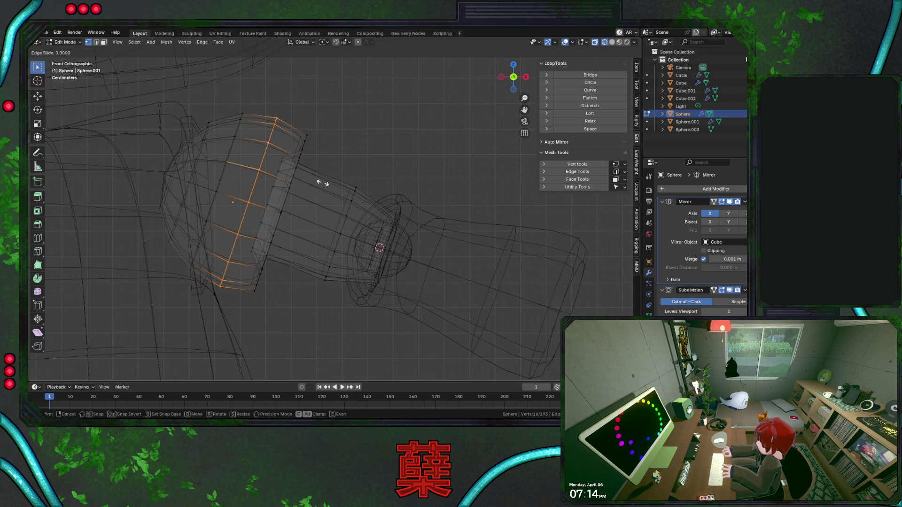
pyautogui.click(343, 187)
# Test-rotate the upper arm and forearm together downward, then back to horizontal
pyautogui.press('Tab')
pyautogui.hotkey('shift', 'z')
pyautogui.scroll(-6, 363, 190)
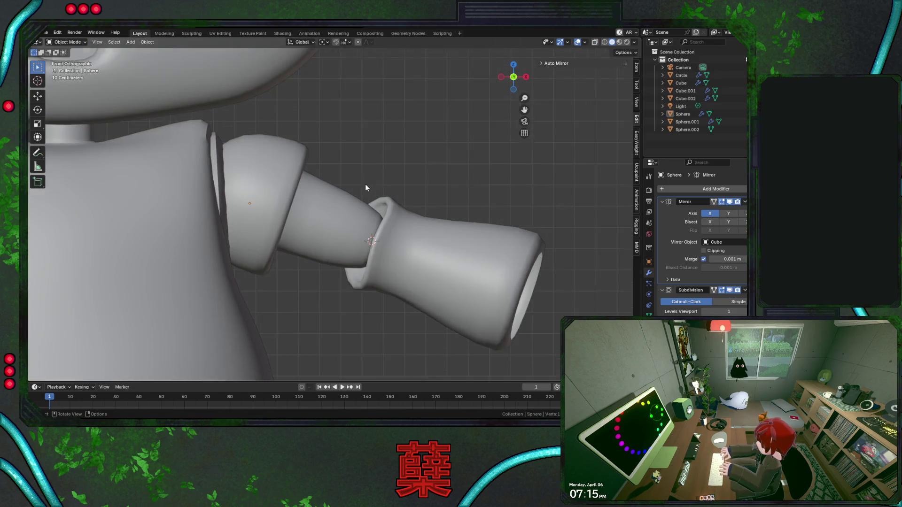
pyautogui.keyDown('shift'); pyautogui.click(390, 215); pyautogui.keyUp('shift')
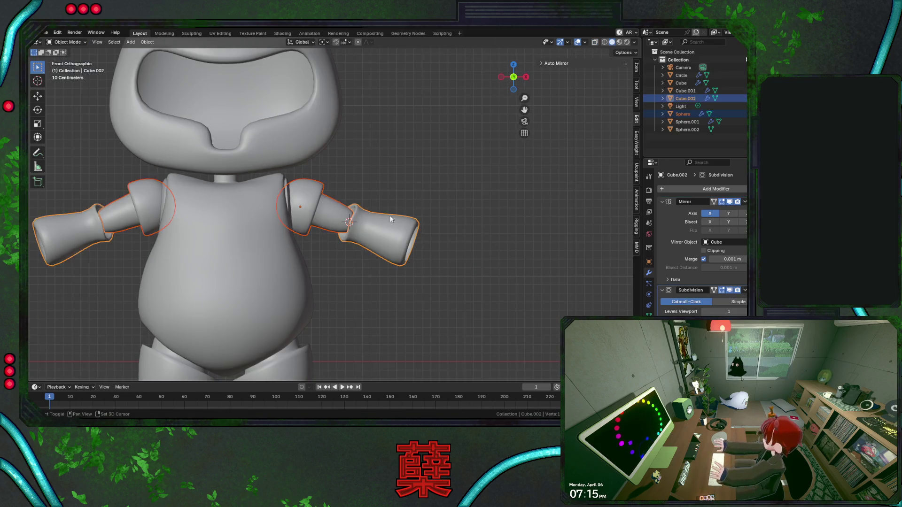
pyautogui.press('r')
pyautogui.click(376, 278)
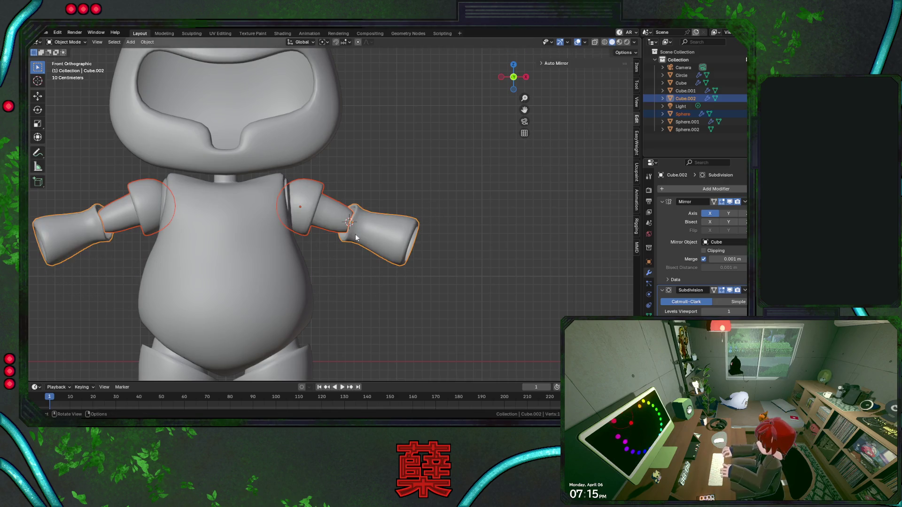
pyautogui.keyDown('shift'); pyautogui.click(324, 221); pyautogui.keyUp('shift')
pyautogui.press('r')
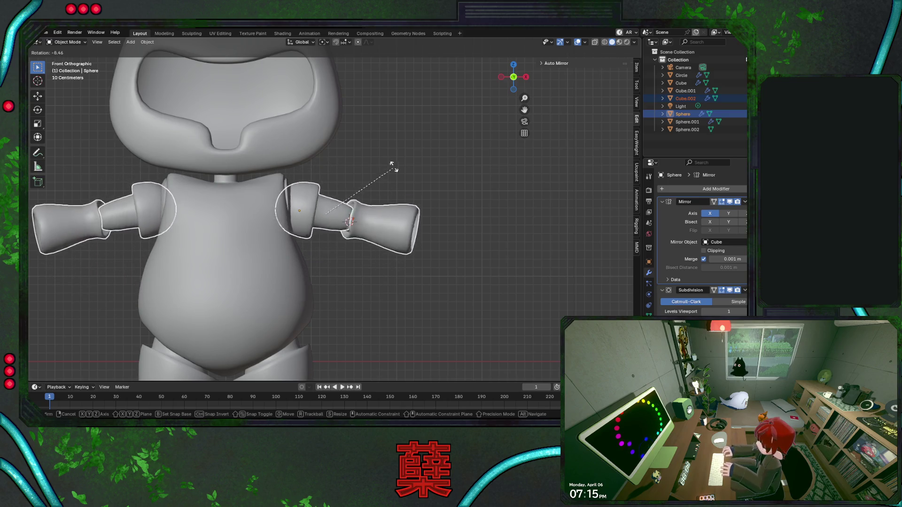
pyautogui.click(383, 154)
# Reopen the upper-arm Sphere in Edit Mode with X-ray wireframe display
pyautogui.scroll(5, 369, 197)
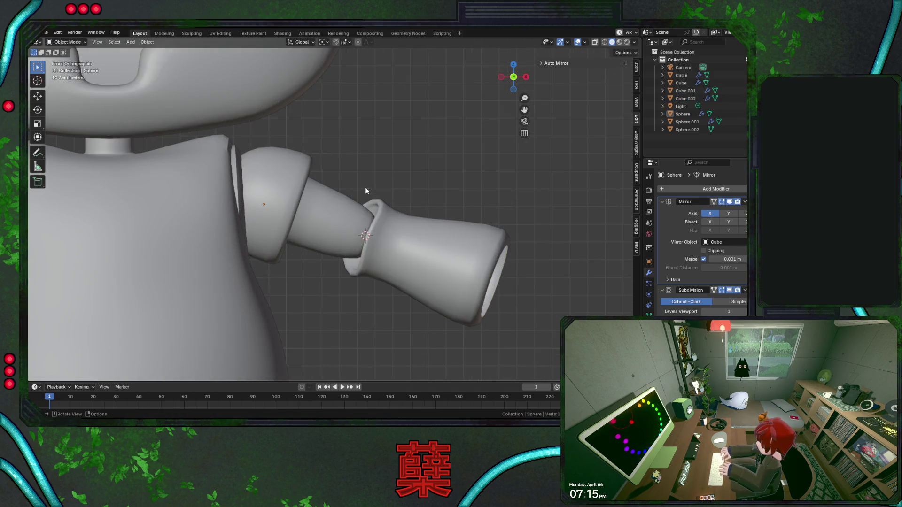
pyautogui.click(343, 220)
pyautogui.press('Tab')
pyautogui.scroll(4, 342, 220)
pyautogui.hotkey('shift', 'z')
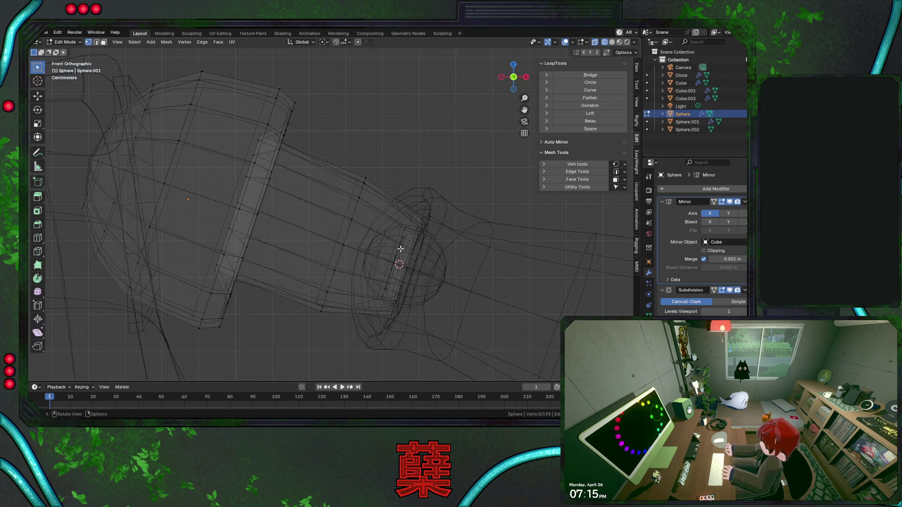
# Scale the shaft's elbow-end face ring to 1.051 and add a loop cut along the shaft
pyautogui.moveTo(381, 187); pyautogui.dragTo(440, 341)
pyautogui.press('s')
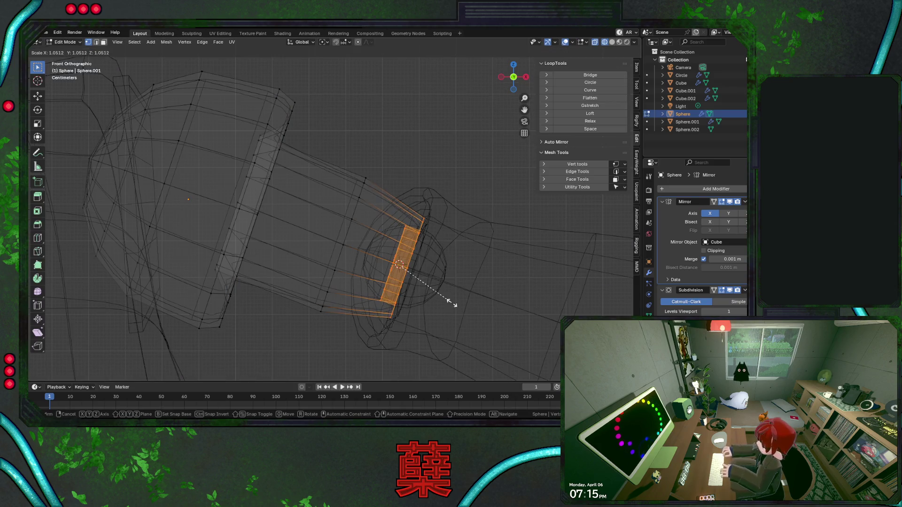
pyautogui.click(452, 303)
pyautogui.hotkey('ctrl', 'r')
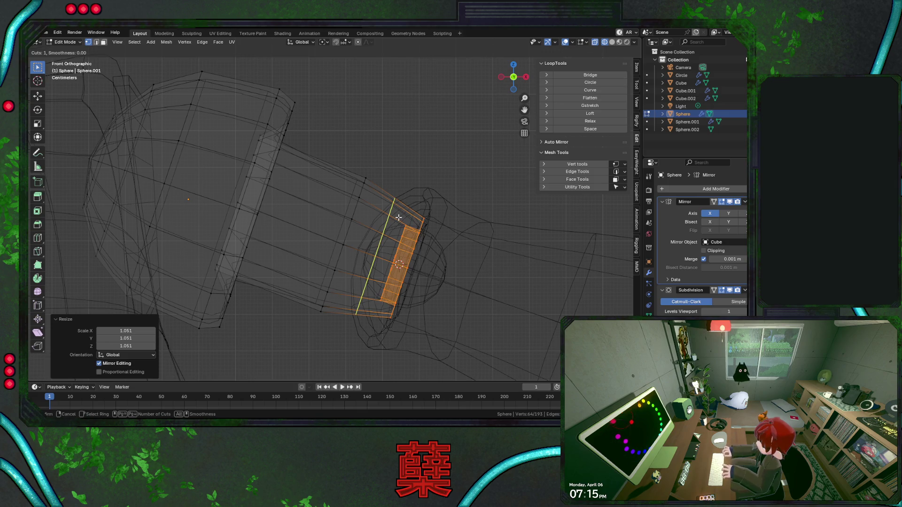
pyautogui.press('Escape')
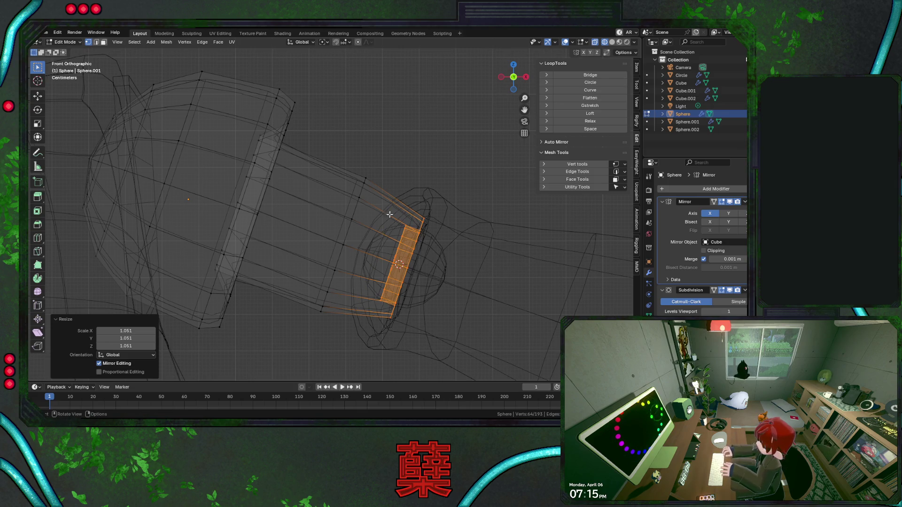
pyautogui.hotkey('ctrl', 'r')
pyautogui.click(369, 215)
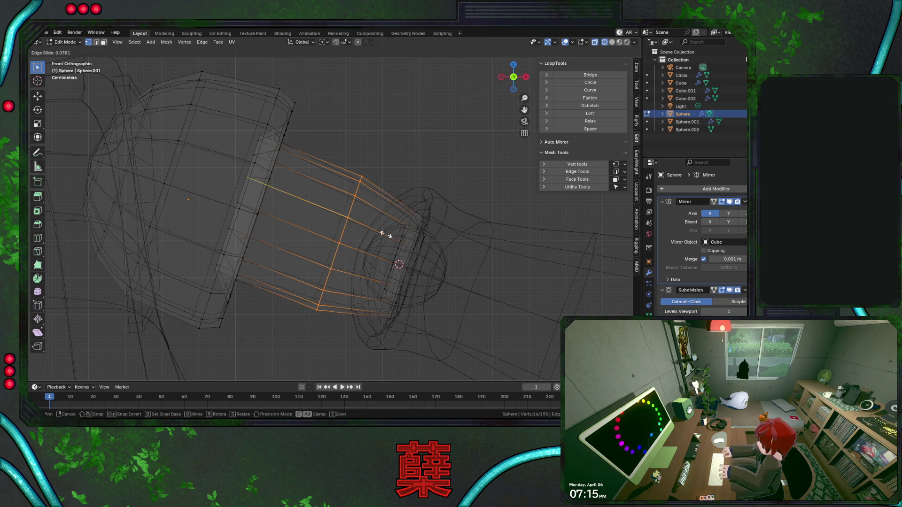
pyautogui.click(361, 224)
# Enlarge the end strip to 1.080, then shrink the middle loop to 0.964 and dissolve it
pyautogui.hotkey('shift', 'z')
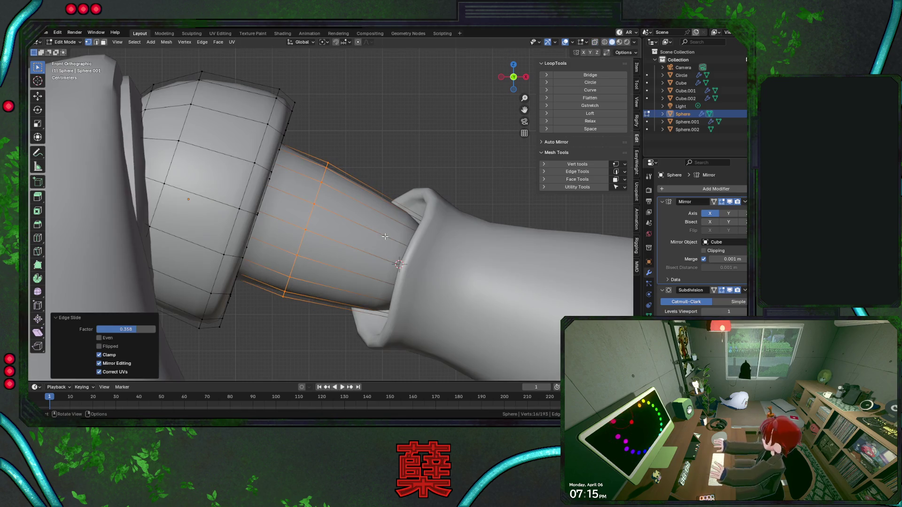
pyautogui.hotkey('shift', 'z')
pyautogui.moveTo(382, 189)
pyautogui.mouseDown()
pyautogui.moveTo(443, 318)
pyautogui.moveTo(407, 319)
pyautogui.mouseUp()
pyautogui.press('s')
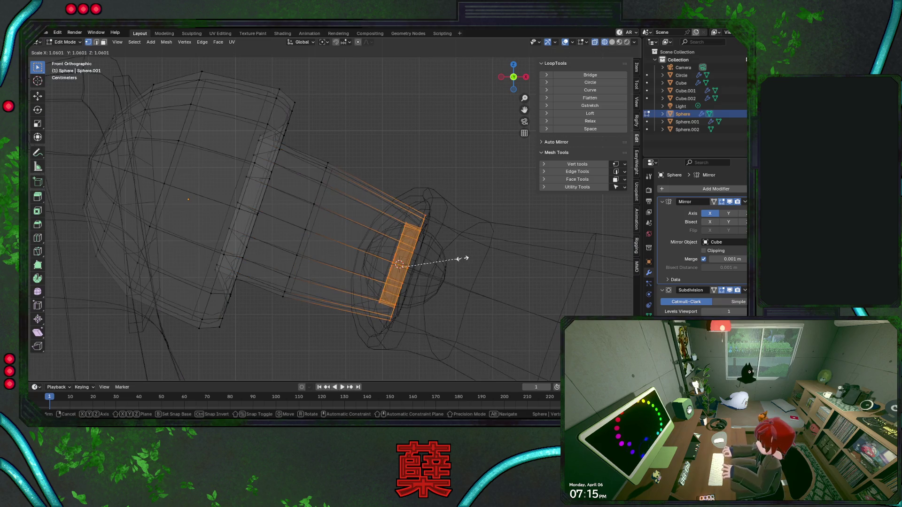
pyautogui.click(460, 258)
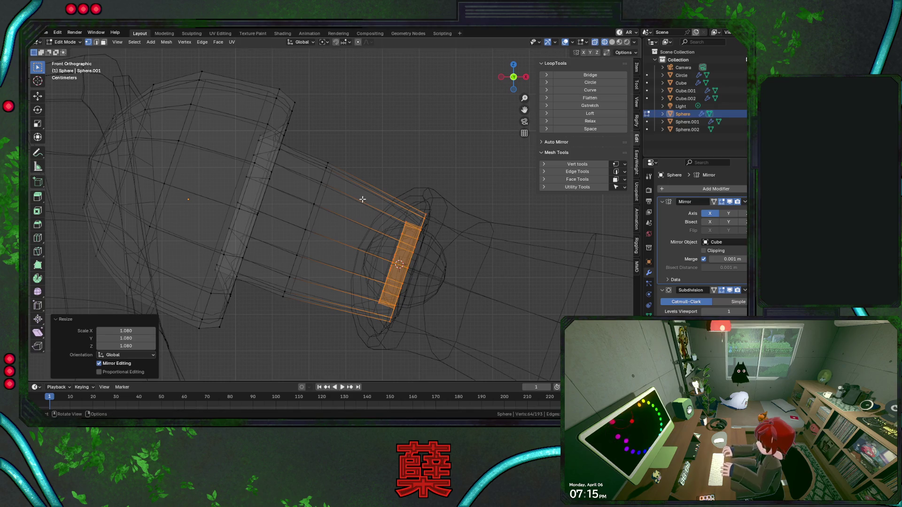
pyautogui.keyDown('alt'); pyautogui.click(336, 178); pyautogui.keyUp('alt')
pyautogui.press('s')
pyautogui.click(370, 177)
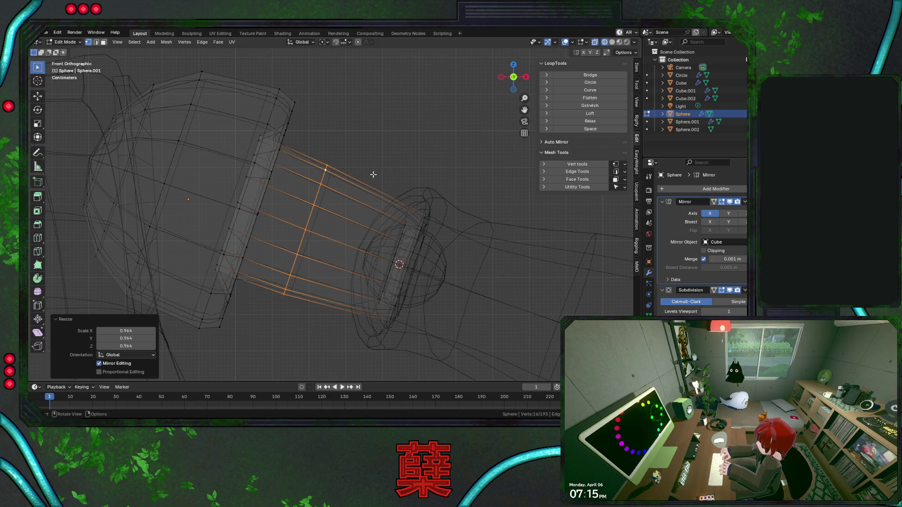
pyautogui.press('x')
pyautogui.click(368, 227)
# Cut a centred mid-shaft loop, scale it to 1.034 and leave Edit Mode
pyautogui.hotkey('ctrl', 'r')
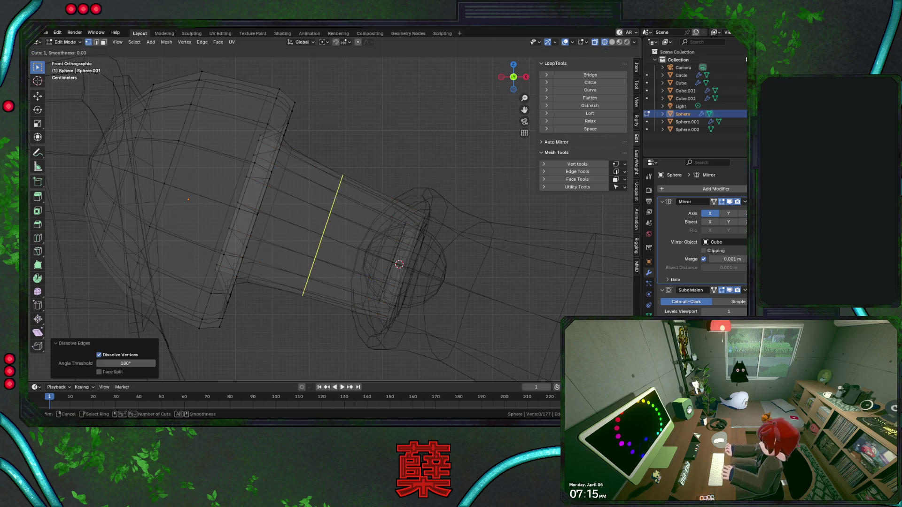
pyautogui.click(389, 161)
pyautogui.rightClick(388, 161)
pyautogui.hotkey('shift', 'z')
pyautogui.press('s')
pyautogui.click(395, 161)
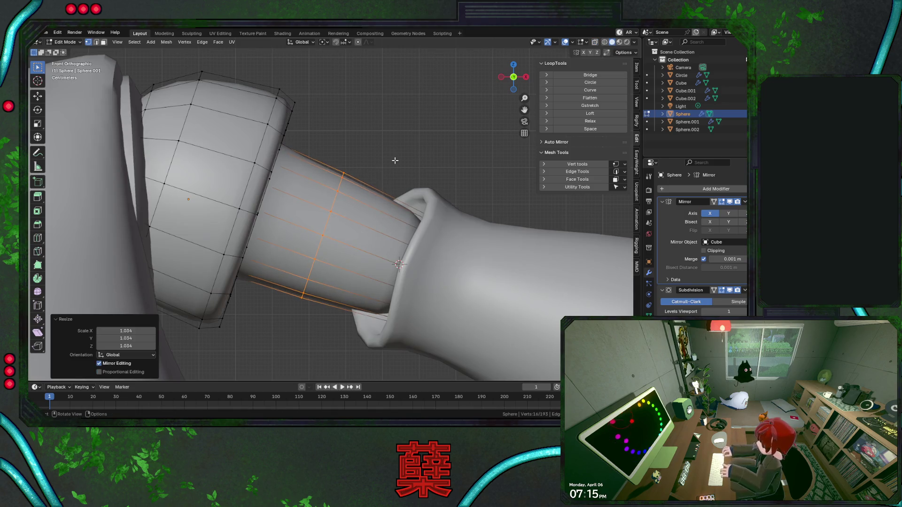
pyautogui.press('Tab')
pyautogui.scroll(-8, 390, 170)
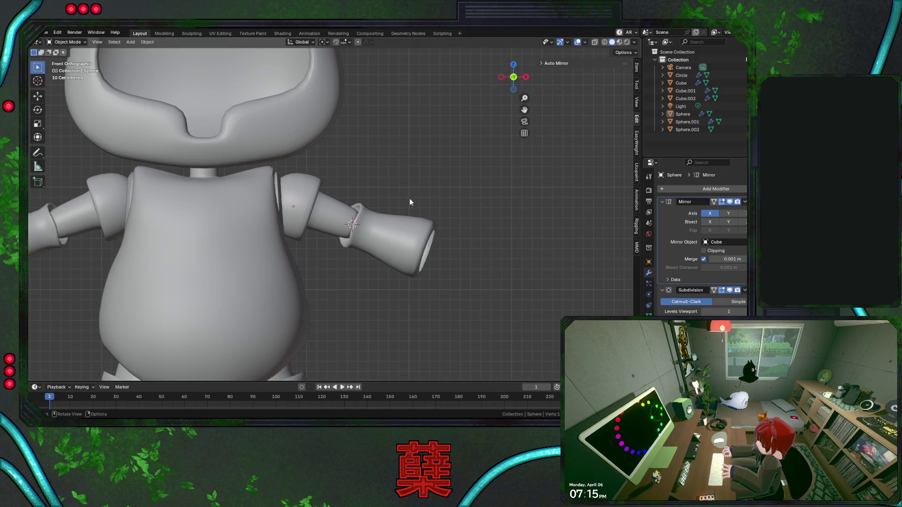
# Cut a new loop near the upper arm's elbow end and slide it toward the cuff
pyautogui.scroll(3, 410, 202)
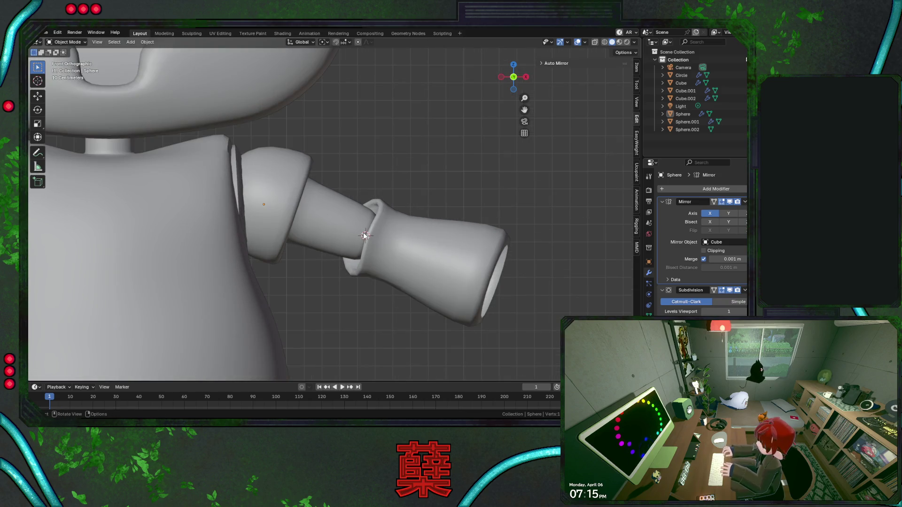
pyautogui.scroll(2, 373, 202)
pyautogui.click(379, 234)
pyautogui.press('Tab')
pyautogui.hotkey('shift', 'z')
pyautogui.hotkey('ctrl', 'r')
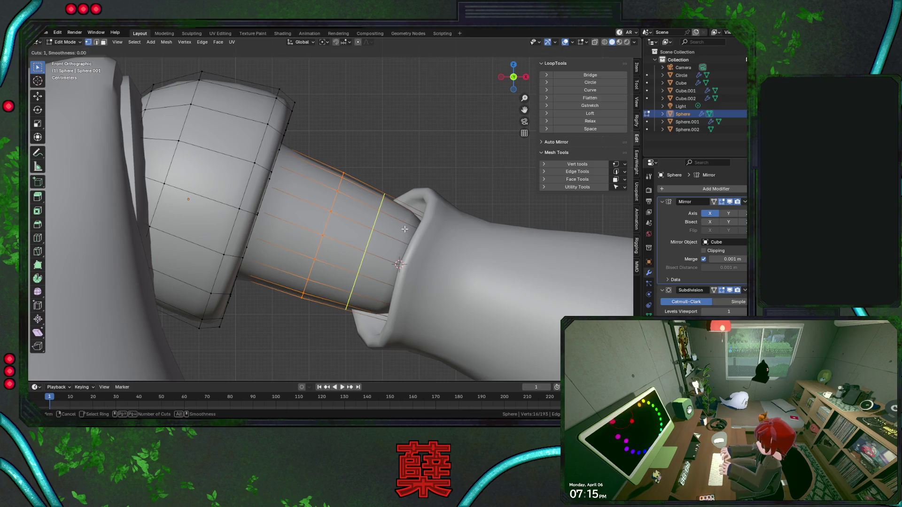
pyautogui.click(412, 230)
pyautogui.rightClick(412, 229)
pyautogui.press('g')
pyautogui.press('g')
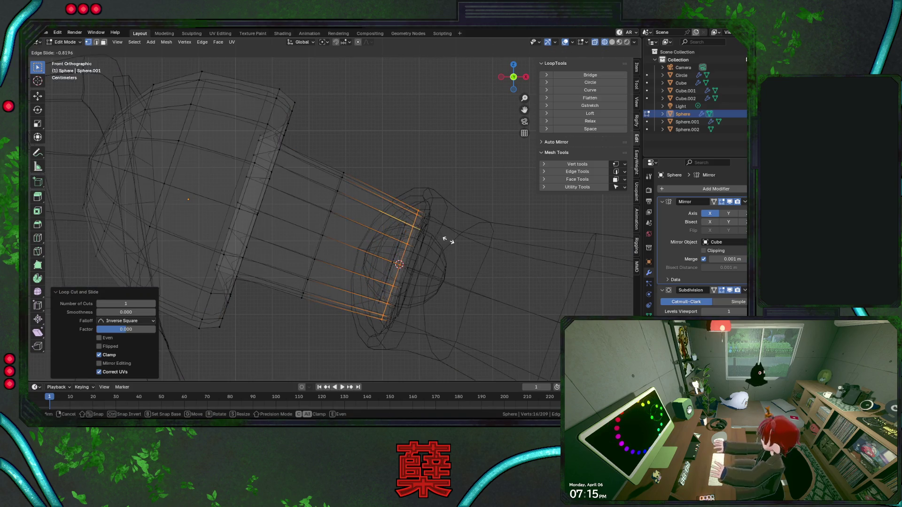
pyautogui.click(449, 241)
# Return to solid Object Mode and orbit to view the arm in perspective
pyautogui.hotkey('shift', 'z')
pyautogui.press('Tab')
pyautogui.scroll(-3, 402, 197)
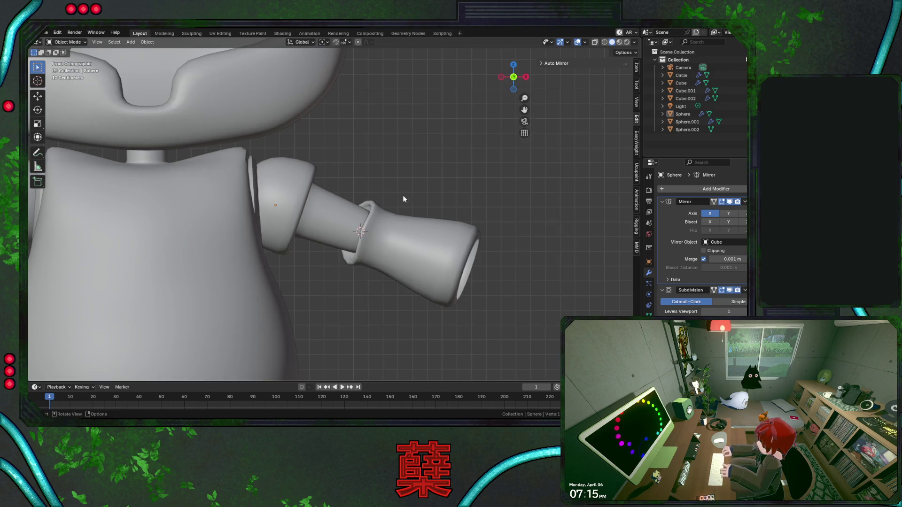
pyautogui.moveTo(371, 252)
pyautogui.mouseDown(button='middle')
pyautogui.moveTo(382, 235)
pyautogui.moveTo(334, 253)
pyautogui.moveTo(368, 227)
pyautogui.moveTo(409, 241)
pyautogui.moveTo(191, 235)
pyautogui.mouseUp(button='middle')
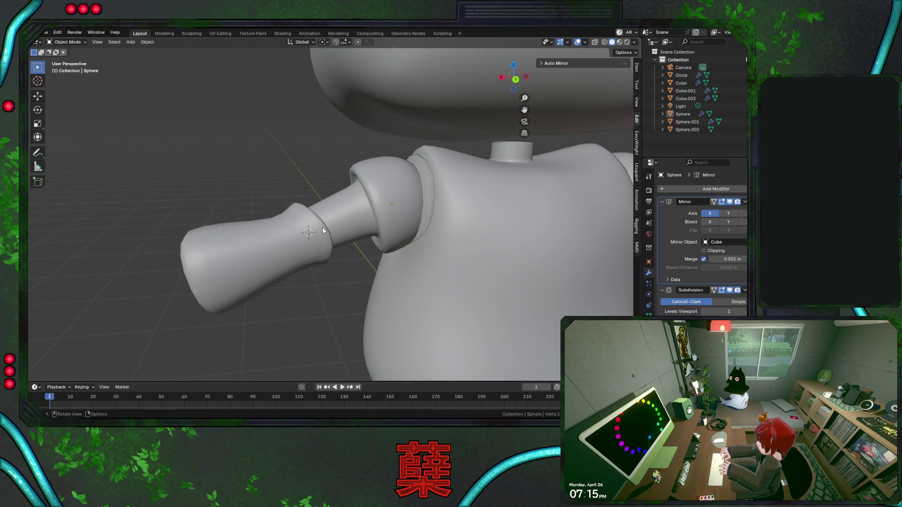
# Select forearm Cube.002 and rotate it about global Z, around -113°, toward the viewer
pyautogui.moveTo(280, 214); pyautogui.dragTo(308, 252, button='middle')
pyautogui.click(308, 275)
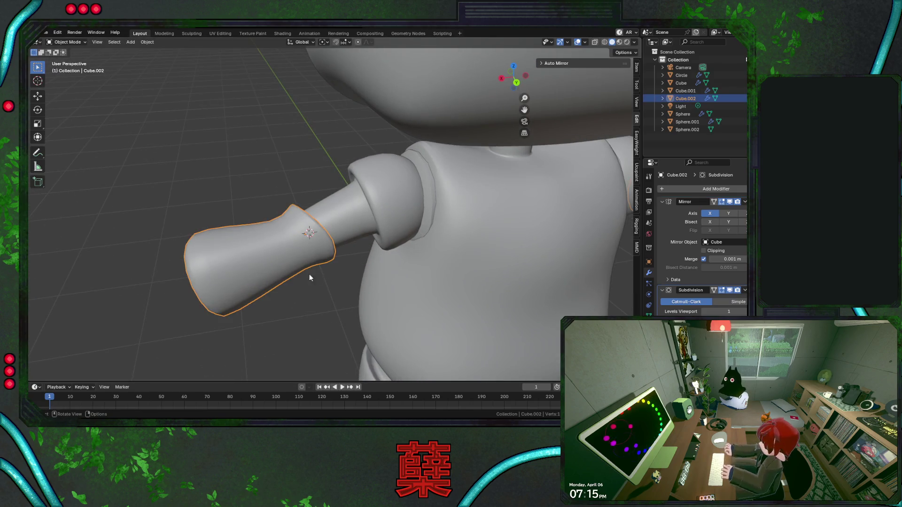
pyautogui.press('r')
pyautogui.press('x')
pyautogui.press('Escape')
pyautogui.press('r')
pyautogui.press('z')
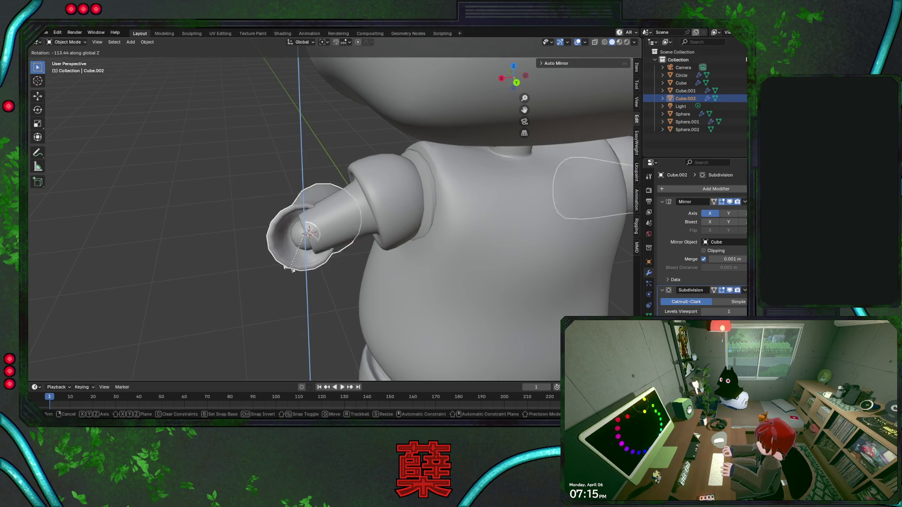
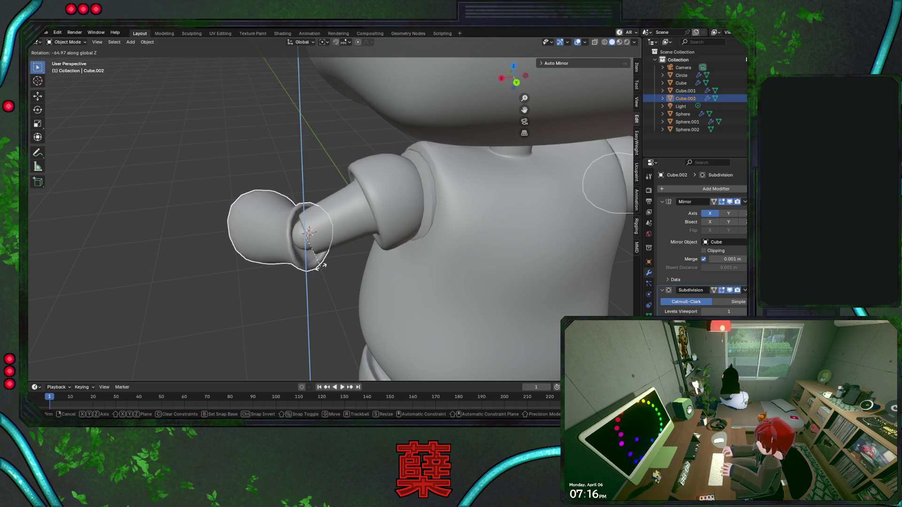
# Rotate the mirrored forearm Cube.002 around the Z axis to a new angle
pyautogui.click(312, 257)
pyautogui.moveTo(312, 258)
pyautogui.mouseDown(button='middle')
pyautogui.moveTo(282, 256)
pyautogui.moveTo(373, 209)
pyautogui.mouseUp(button='middle')
pyautogui.click(411, 323)
pyautogui.moveTo(411, 323)
pyautogui.mouseDown(button='middle')
pyautogui.moveTo(364, 297)
pyautogui.moveTo(379, 302)
pyautogui.moveTo(378, 324)
pyautogui.moveTo(350, 331)
pyautogui.moveTo(394, 266)
pyautogui.mouseUp(button='middle')
pyautogui.click(393, 267)
pyautogui.press('r')
pyautogui.press('z')
pyautogui.press('Escape')
pyautogui.press('r')
pyautogui.press('z')
pyautogui.click(379, 302)
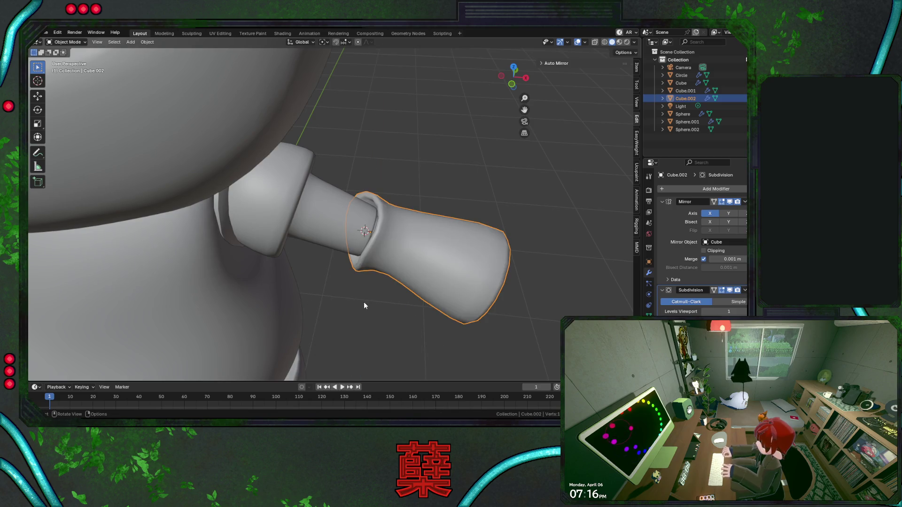
pyautogui.click(363, 308)
# In a front wireframe view, shift the edge loop near the forearm's elbow joint
pyautogui.press('KP_1')
pyautogui.click(395, 252)
pyautogui.hotkey('shift', 'z')
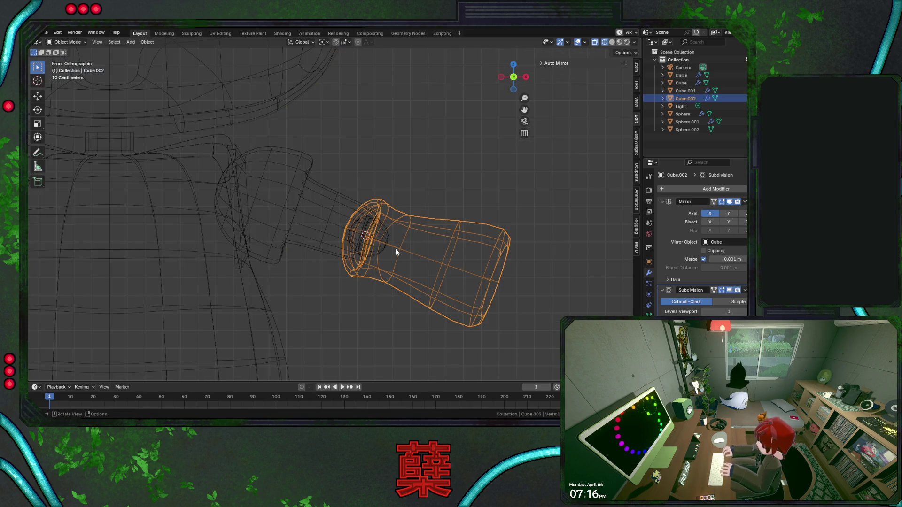
pyautogui.press('Tab')
pyautogui.scroll(2, 408, 251)
pyautogui.keyDown('alt'); pyautogui.click(459, 273); pyautogui.keyUp('alt')
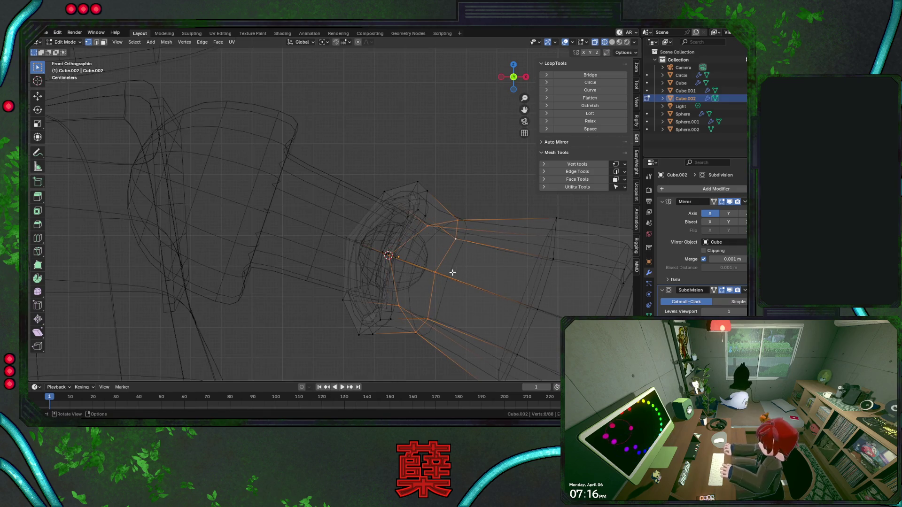
pyautogui.press('g')
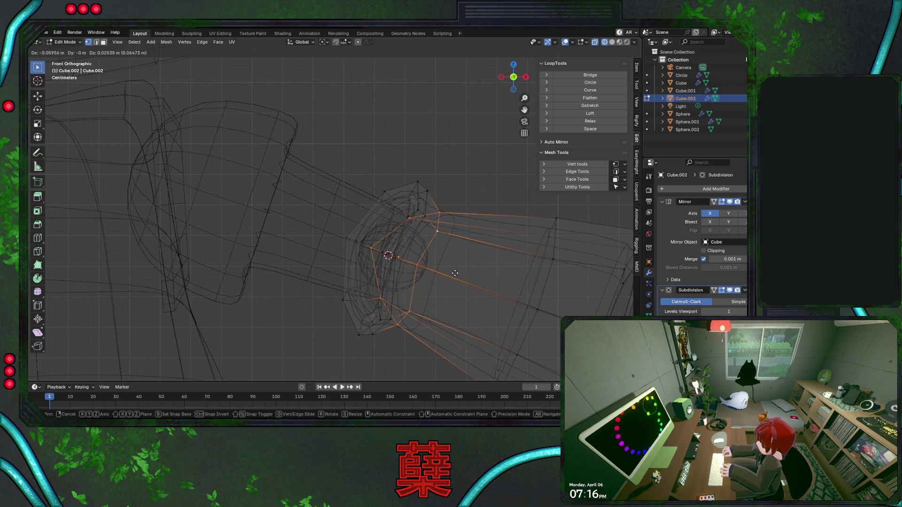
pyautogui.click(457, 274)
pyautogui.hotkey('shift', 'z')
pyautogui.press('Tab')
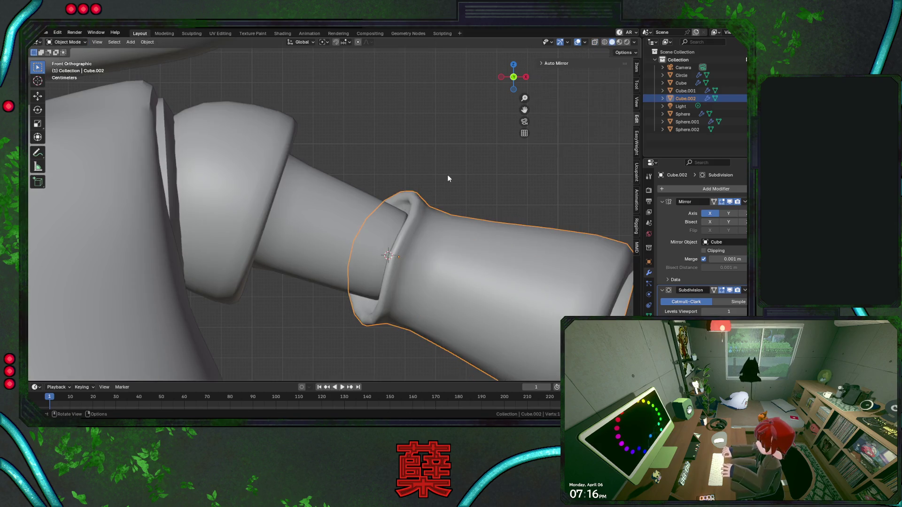
# Scale the forearm's wrist end down to 0.942 to taper both lower arms
pyautogui.click(448, 174)
pyautogui.scroll(-5, 454, 241)
pyautogui.moveTo(435, 228)
pyautogui.mouseDown(button='middle')
pyautogui.moveTo(285, 269)
pyautogui.moveTo(286, 256)
pyautogui.moveTo(323, 264)
pyautogui.moveTo(439, 260)
pyautogui.mouseUp(button='middle')
pyautogui.click(285, 256)
pyautogui.press('Tab')
pyautogui.press('s')
pyautogui.click(359, 264)
pyautogui.scroll(-2, 404, 260)
pyautogui.press('Tab')
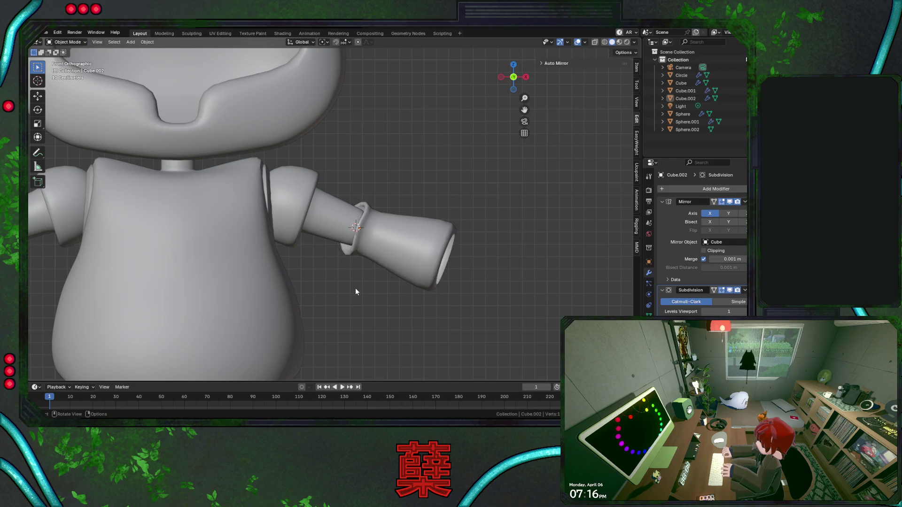
pyautogui.scroll(-4, 356, 287)
pyautogui.scroll(3, 374, 280)
pyautogui.press('Tab')
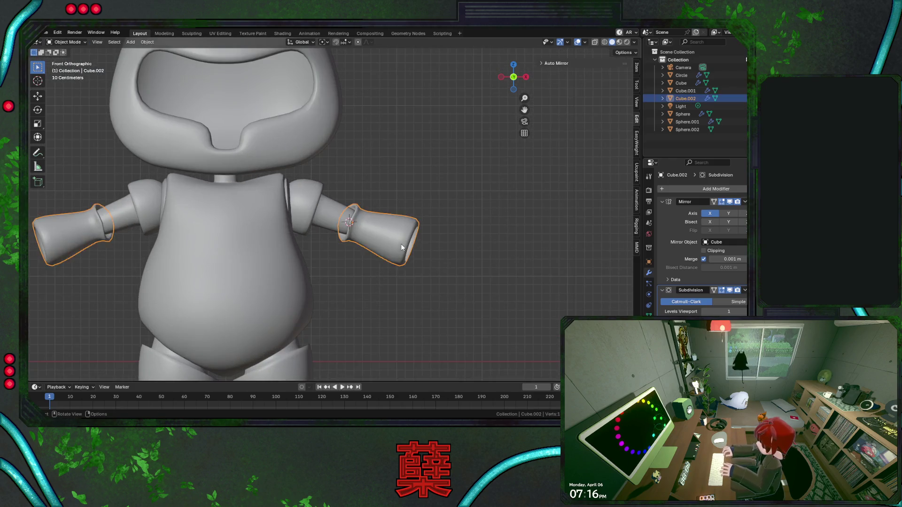
# Try shrinking the ring at the forearm's end, then undo it
pyautogui.hotkey('shift', 'z')
pyautogui.moveTo(405, 208); pyautogui.dragTo(435, 272)
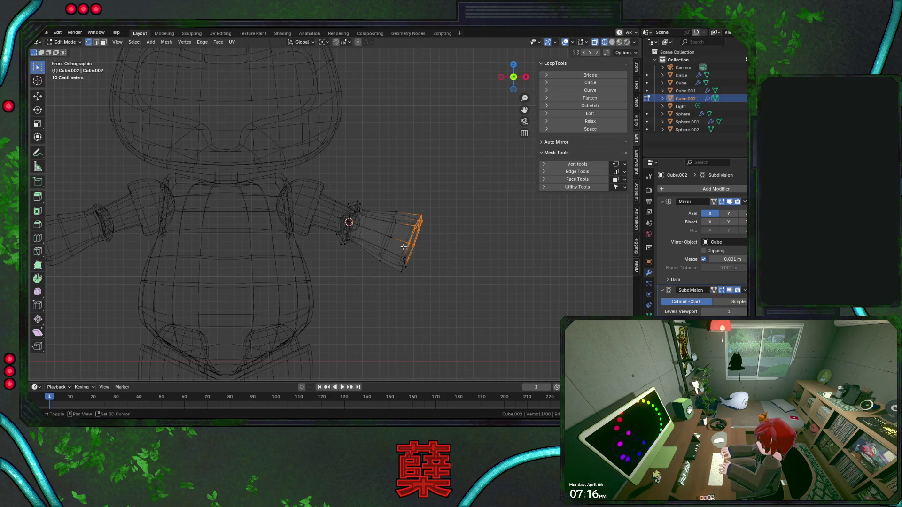
pyautogui.press('s')
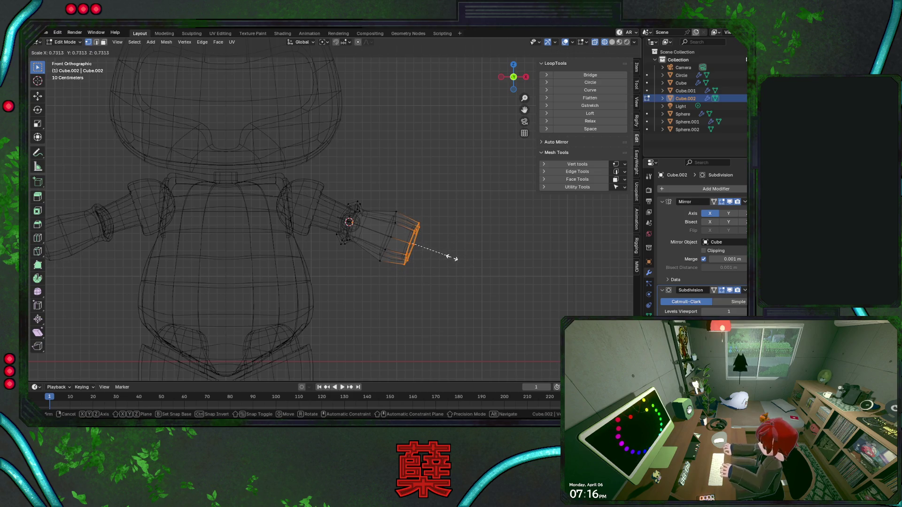
pyautogui.click(452, 258)
pyautogui.hotkey('shift', 'z')
pyautogui.hotkey('ctrl', 'z')
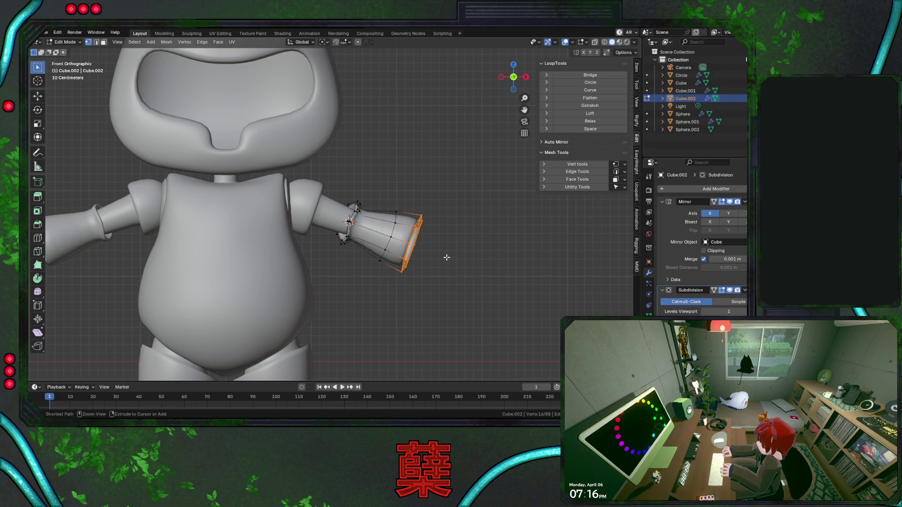
# Slide a forearm loop closer to the elbow and scale it slightly
pyautogui.keyDown('alt'); pyautogui.click(392, 230); pyautogui.keyUp('alt')
pyautogui.press('g')
pyautogui.press('g')
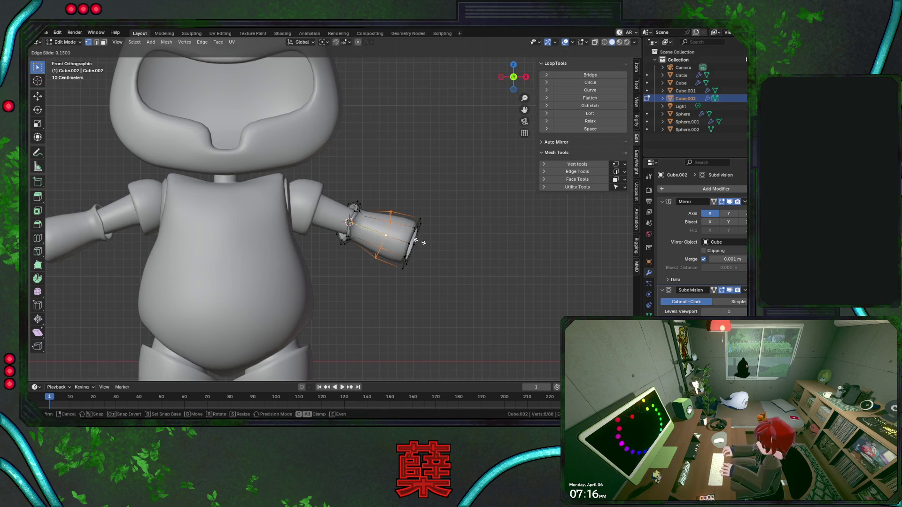
pyautogui.click(418, 242)
pyautogui.press('s')
pyautogui.click(441, 239)
pyautogui.press('Tab')
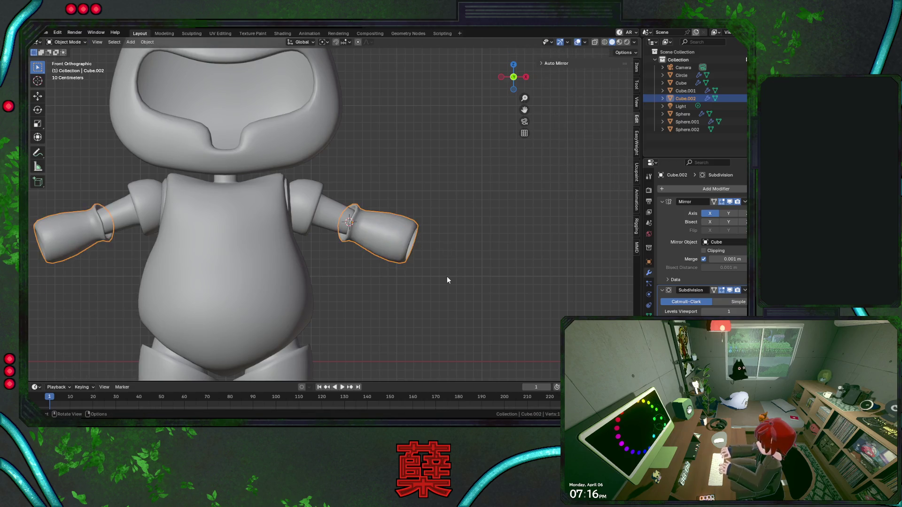
pyautogui.press('Tab')
# Shrink the forearm's end section further to 0.881, narrowing both lower arms
pyautogui.hotkey('shift', 'z')
pyautogui.keyDown('ctrl'); pyautogui.keyDown('alt'); pyautogui.click(407, 232); pyautogui.keyUp('alt'); pyautogui.keyUp('ctrl')
pyautogui.press('s')
pyautogui.click(469, 251)
pyautogui.hotkey('shift', 'z')
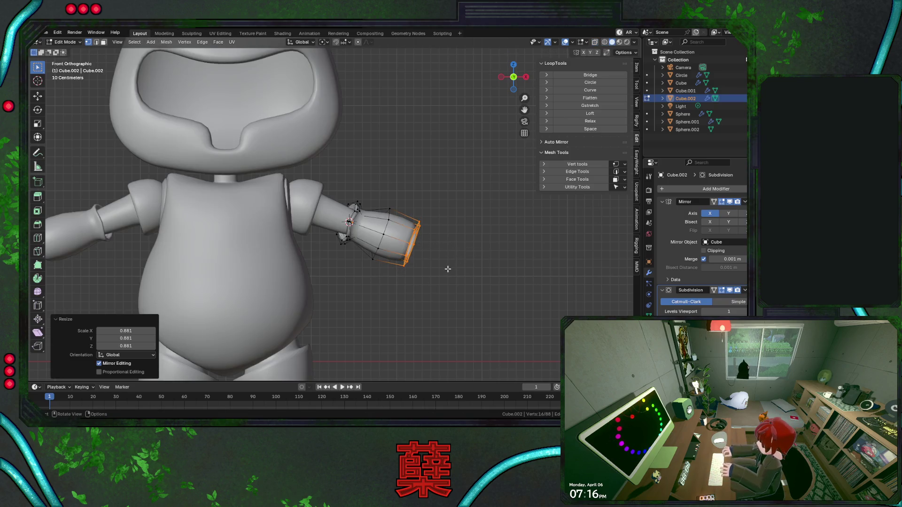
pyautogui.press('Tab')
pyautogui.click(444, 268)
pyautogui.scroll(-4, 423, 273)
pyautogui.moveTo(376, 259); pyautogui.dragTo(399, 272)
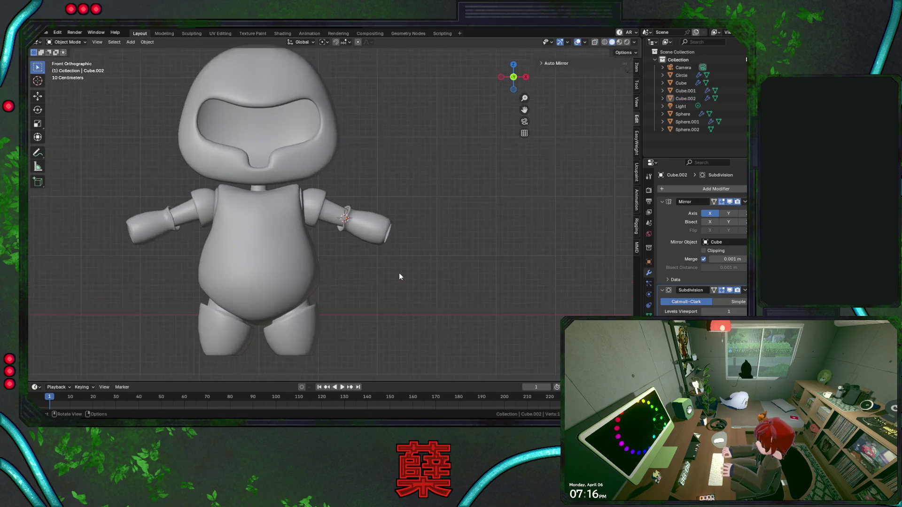
pyautogui.scroll(3, 399, 272)
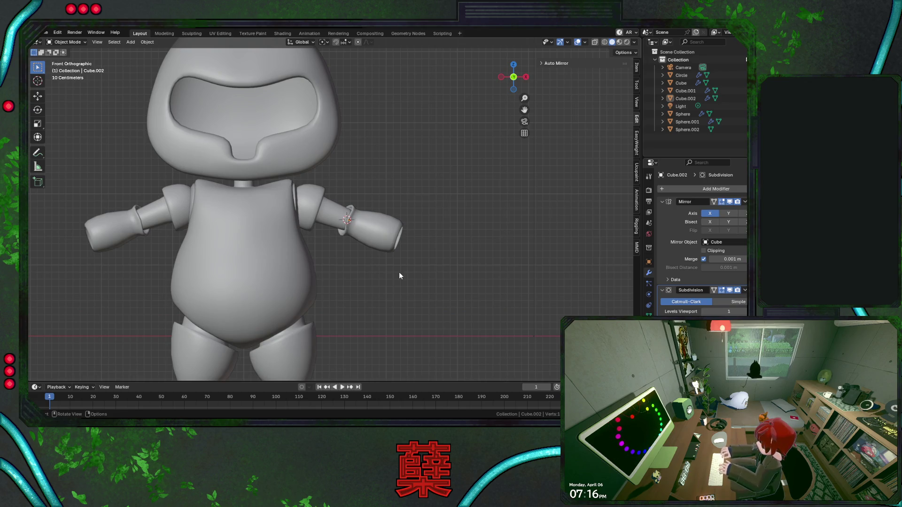
pyautogui.scroll(5, 399, 276)
pyautogui.press('Tab')
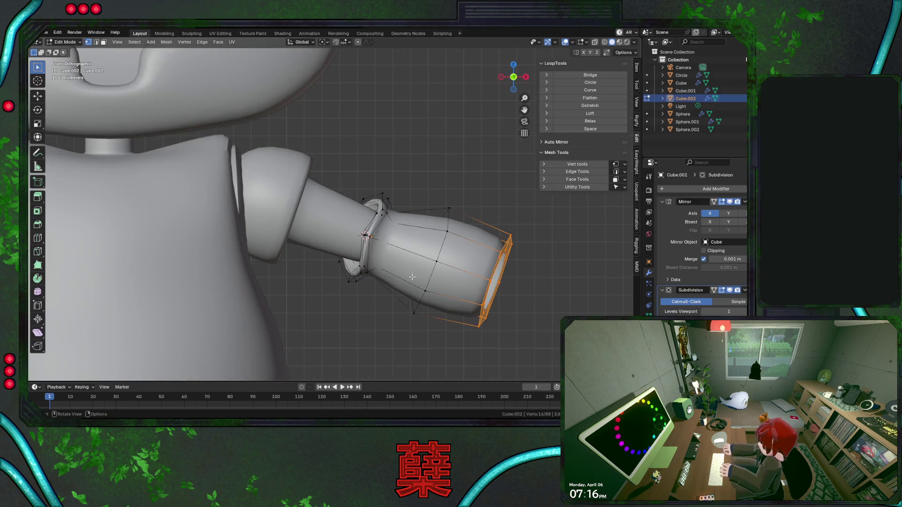
# Shift the forearm's middle loop and enlarge it to 1.046 for a fuller middle
pyautogui.keyDown('alt'); pyautogui.click(451, 222); pyautogui.keyUp('alt')
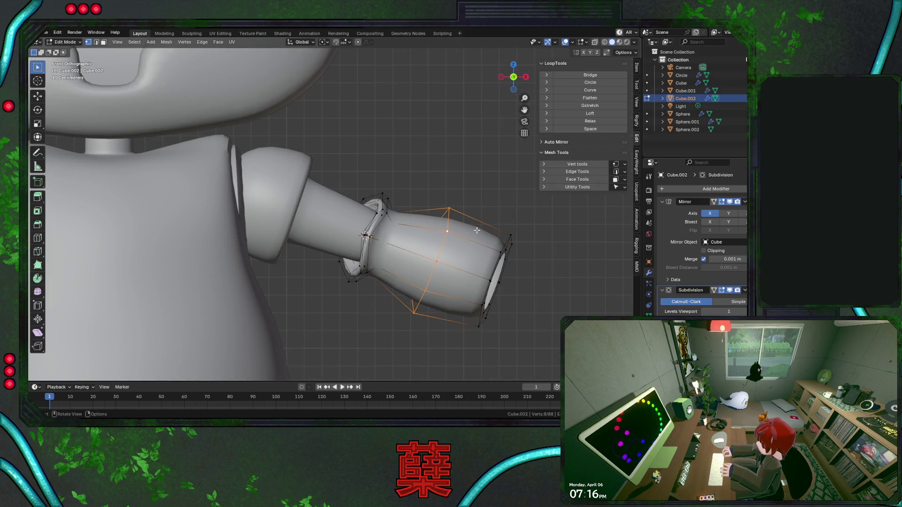
pyautogui.press('g')
pyautogui.click(465, 226)
pyautogui.press('s')
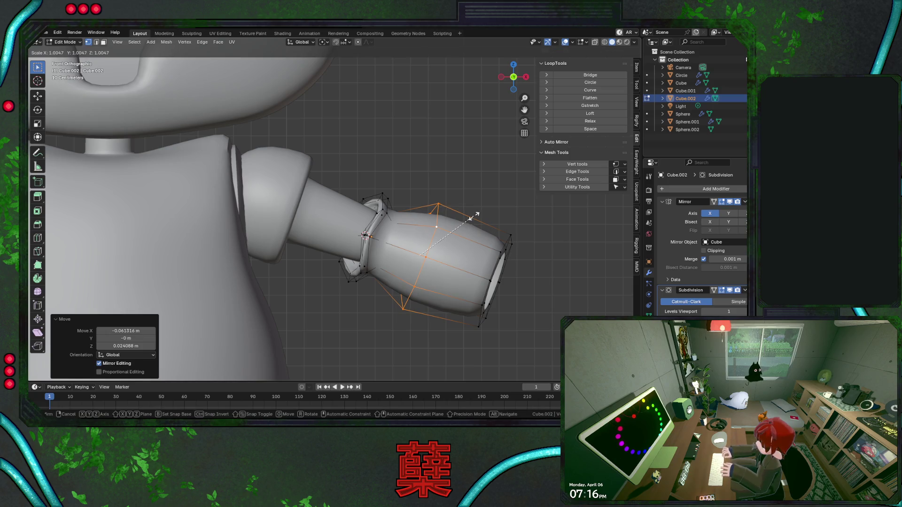
pyautogui.click(477, 216)
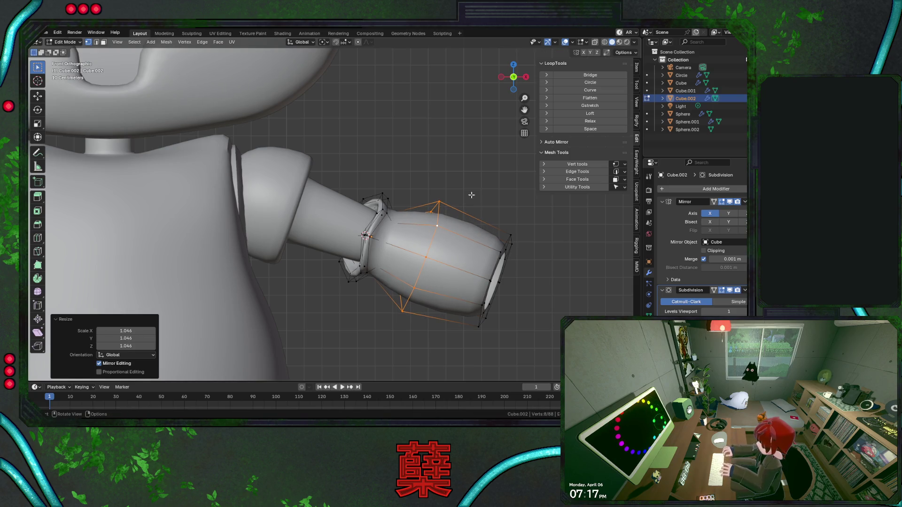
pyautogui.press('a')
pyautogui.press('Tab')
# Check the robot from side, top and front views and save BaseRobot.blend
pyautogui.press('KP_3')
pyautogui.click(581, 238)
pyautogui.moveTo(581, 237)
pyautogui.mouseDown(button='middle')
pyautogui.moveTo(378, 294)
pyautogui.moveTo(413, 342)
pyautogui.mouseUp(button='middle')
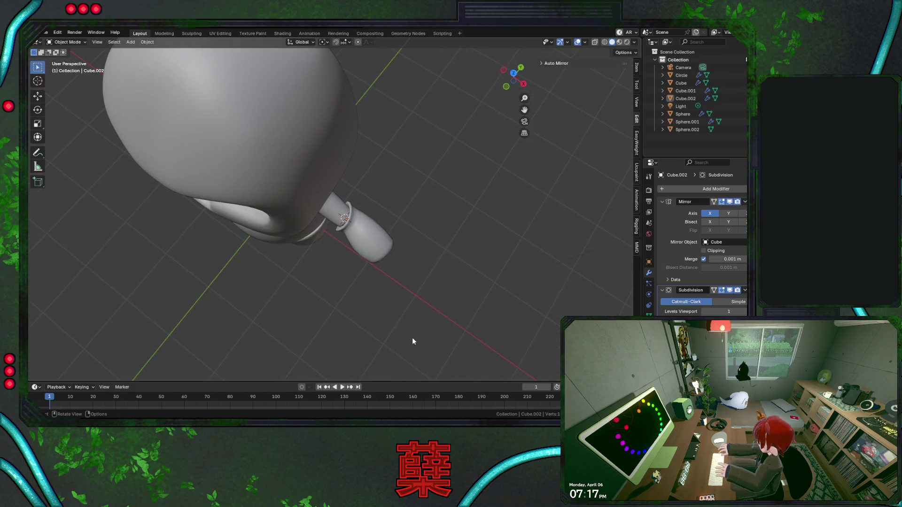
pyautogui.press('KP_7')
pyautogui.press('KP_1')
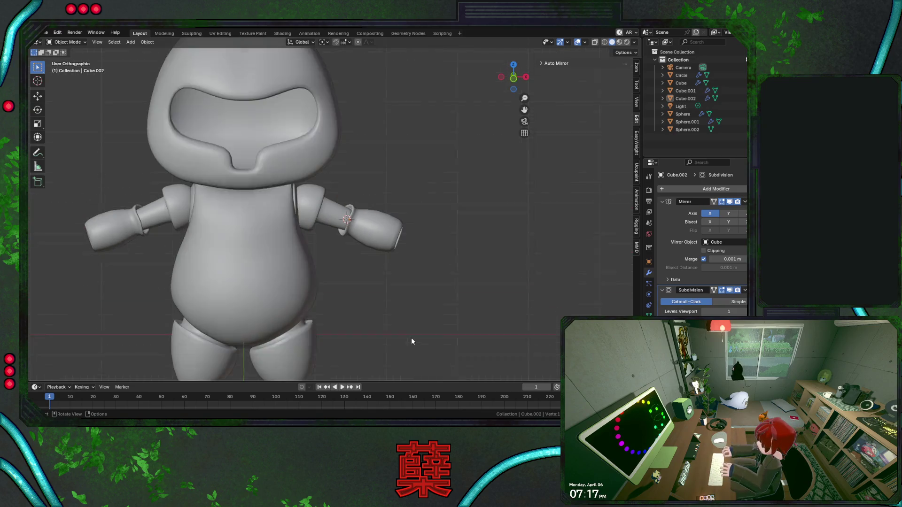
pyautogui.scroll(2, 397, 308)
pyautogui.scroll(1, 378, 259)
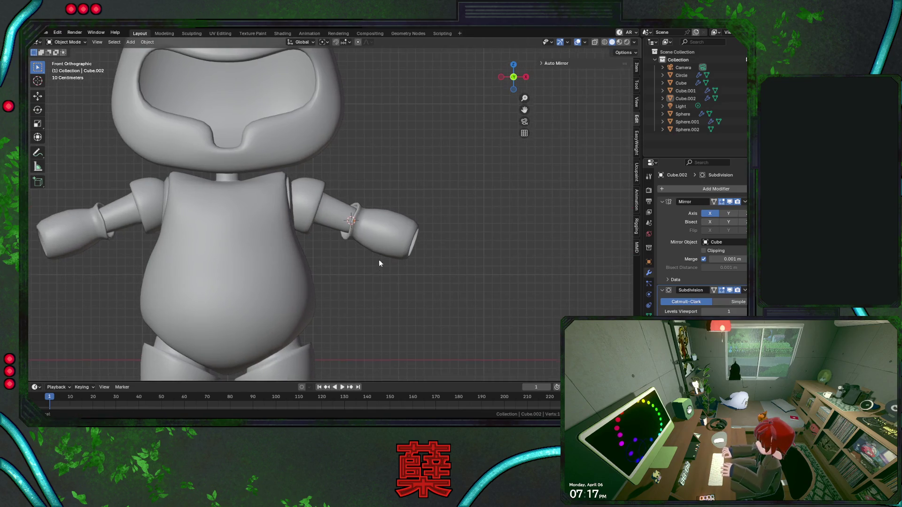
pyautogui.hotkey('ctrl', 's')
pyautogui.scroll(2, 365, 259)
pyautogui.moveTo(363, 265); pyautogui.dragTo(290, 269, button='middle')
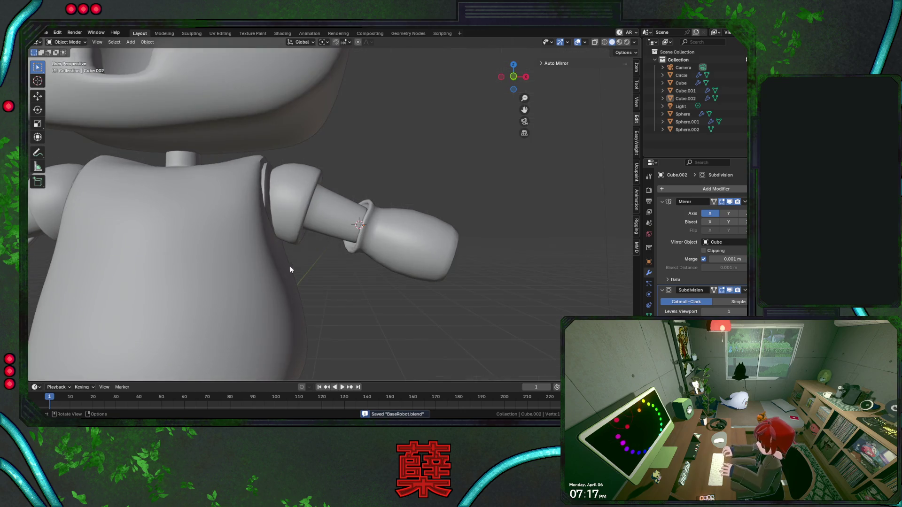
# Try rotating the shoulder joint piece, then cancel to keep its orientation
pyautogui.moveTo(339, 215)
pyautogui.mouseDown(button='middle')
pyautogui.moveTo(215, 255)
pyautogui.moveTo(298, 245)
pyautogui.mouseUp(button='middle')
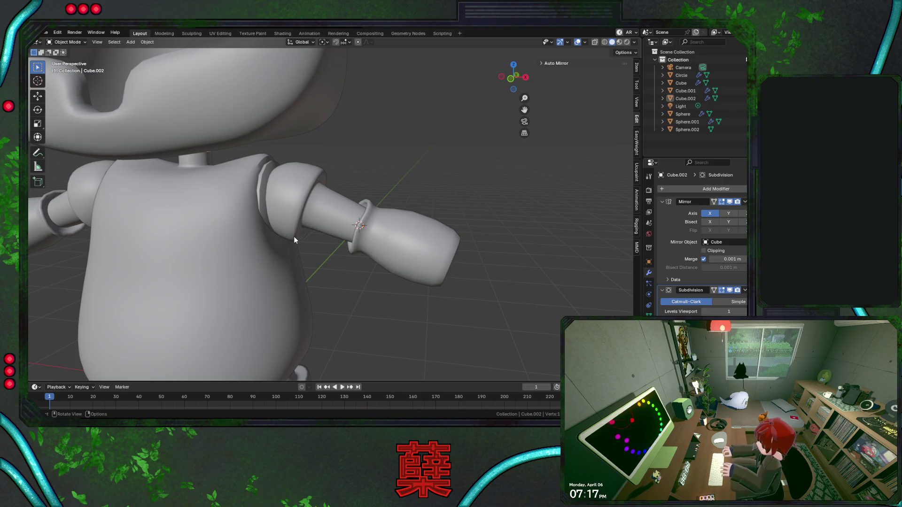
pyautogui.click(295, 239)
pyautogui.press('r')
pyautogui.press('r')
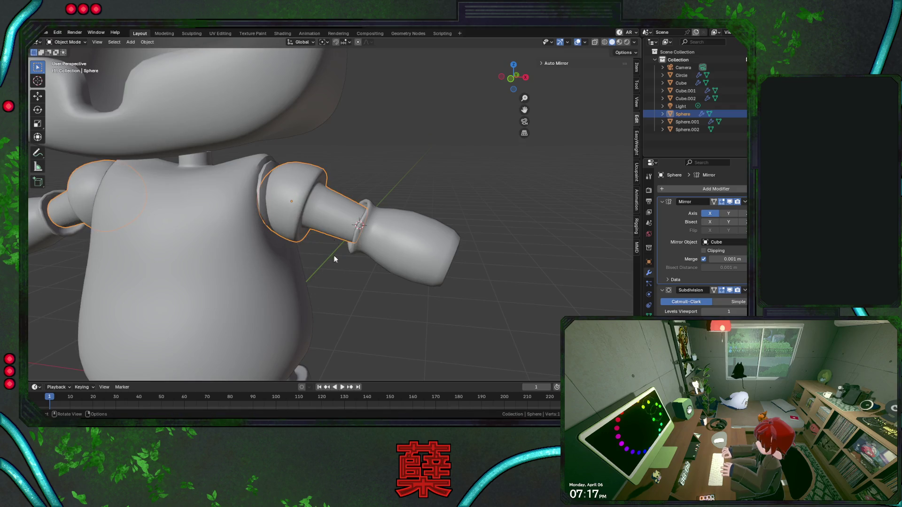
pyautogui.press('Escape')
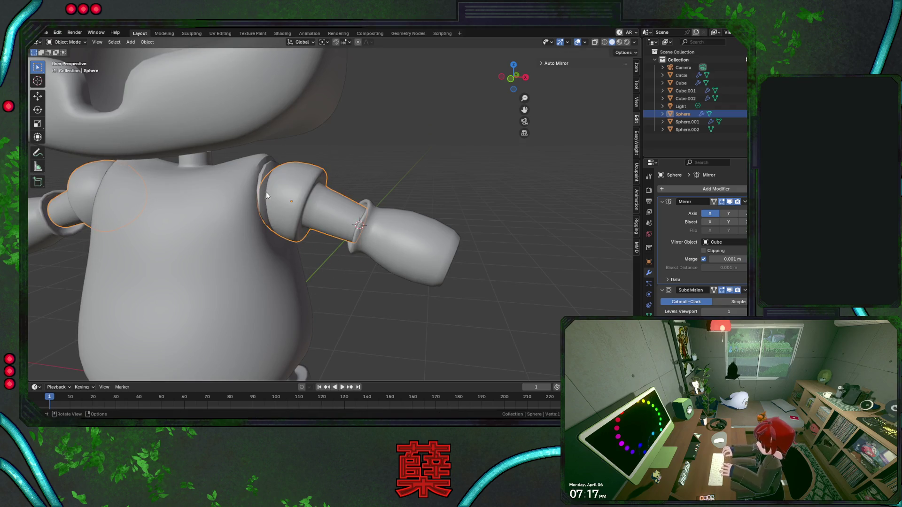
# Open the robot's body mesh for editing in front view with X-ray on
pyautogui.click(267, 190)
pyautogui.press('KP_1')
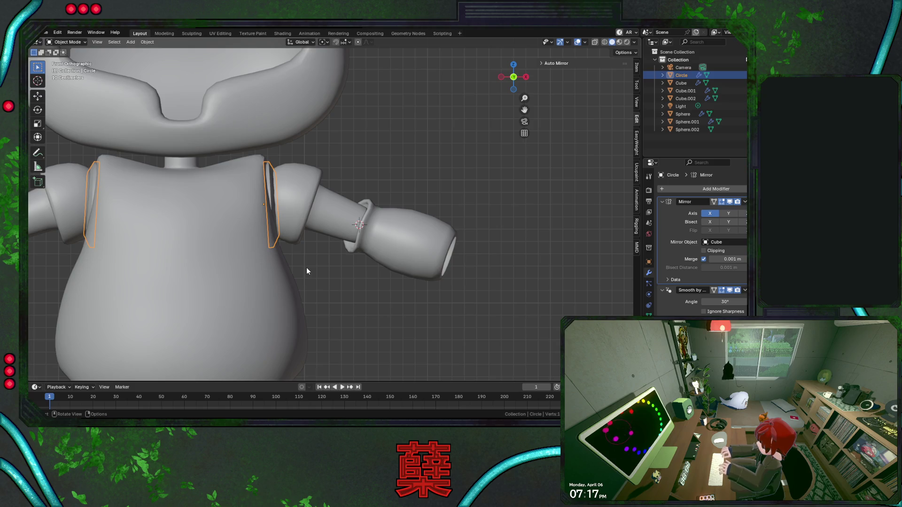
pyautogui.scroll(3, 320, 254)
pyautogui.click(321, 266)
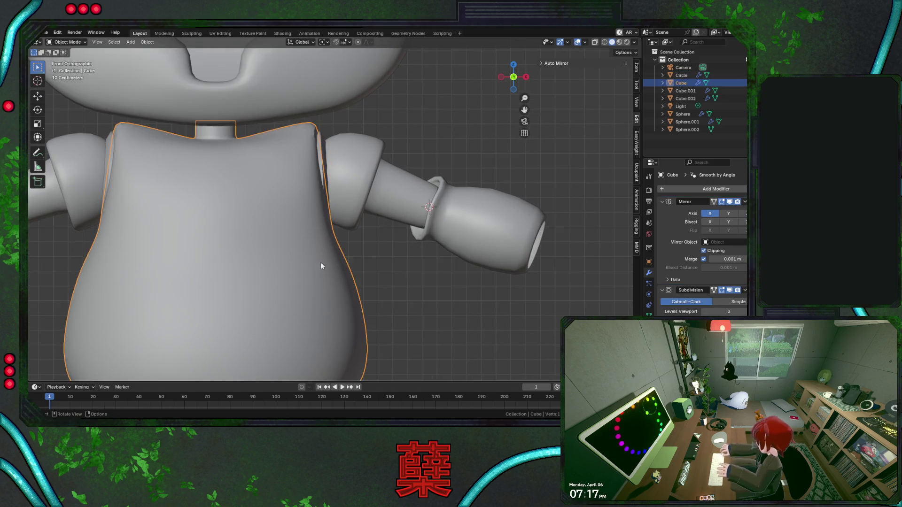
pyautogui.press('Tab')
pyautogui.scroll(2, 334, 247)
pyautogui.hotkey('alt', 'z')
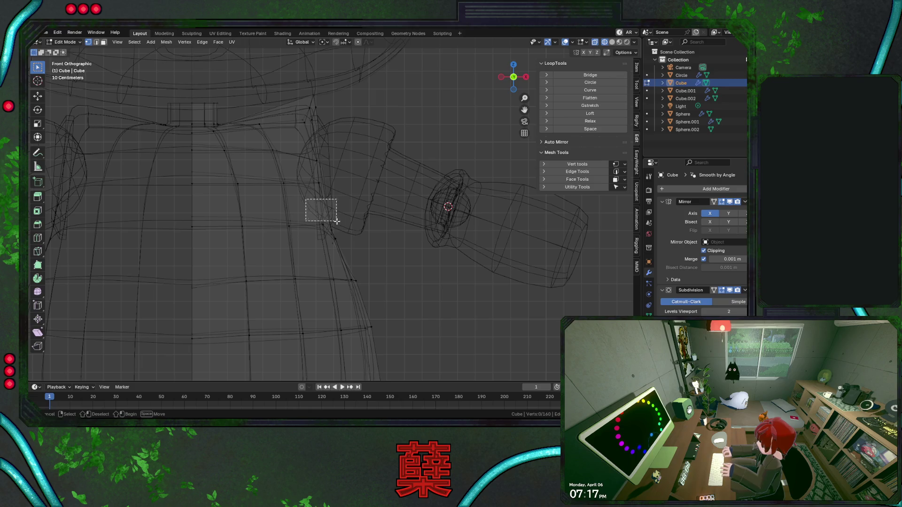
# Pull the torso's side vertices inward along X below the shoulders
pyautogui.press('g')
pyautogui.press('x')
pyautogui.press('Escape')
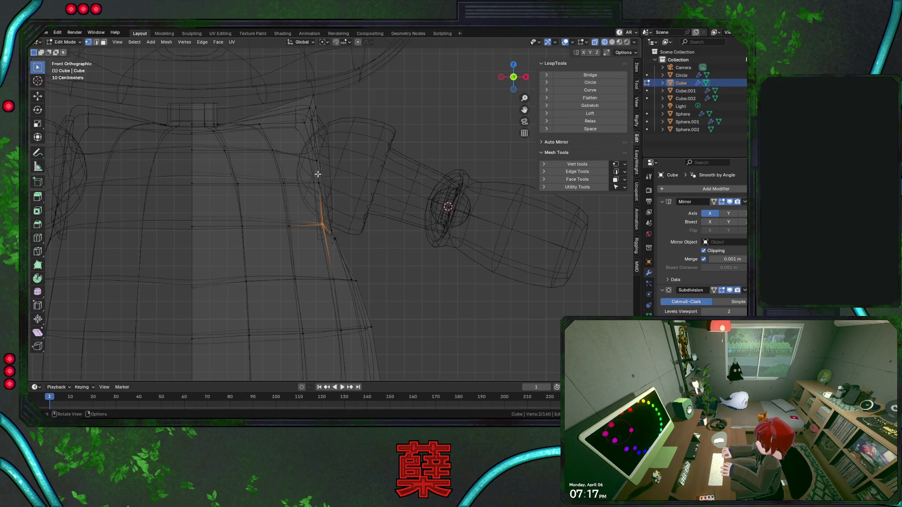
pyautogui.moveTo(331, 203); pyautogui.dragTo(359, 245)
pyautogui.press('g')
pyautogui.press('x')
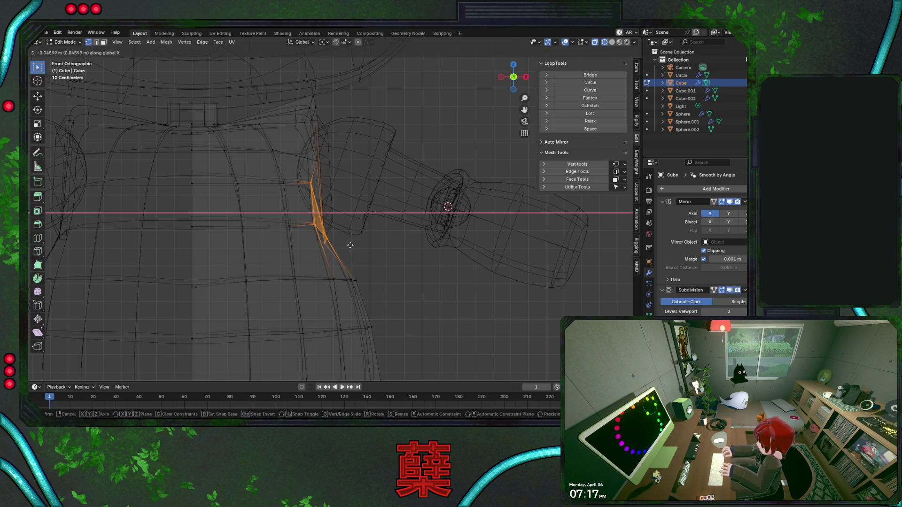
pyautogui.hotkey('shift', 'z')
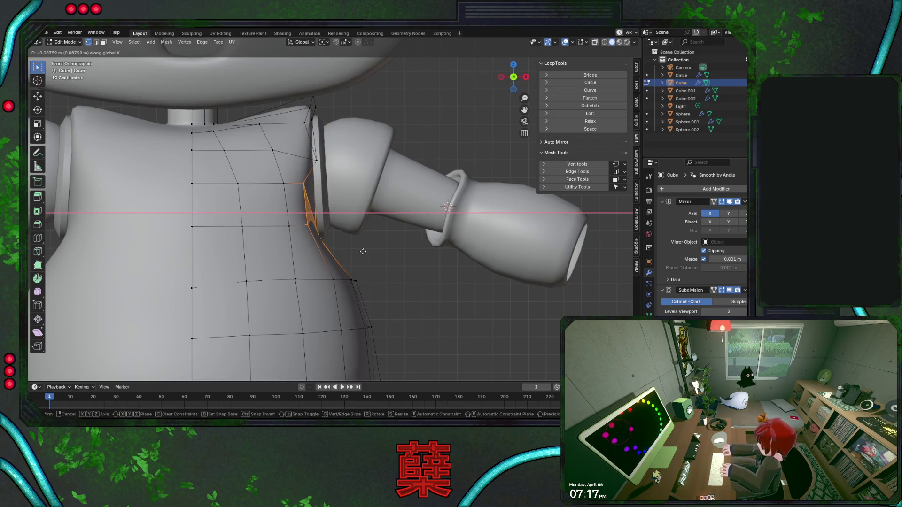
pyautogui.click(367, 253)
pyautogui.press('Tab')
pyautogui.click(417, 300)
pyautogui.moveTo(417, 300)
pyautogui.mouseDown(button='middle')
pyautogui.moveTo(413, 290)
pyautogui.moveTo(250, 282)
pyautogui.moveTo(335, 288)
pyautogui.moveTo(374, 266)
pyautogui.mouseUp(button='middle')
pyautogui.scroll(-3, 414, 290)
# Nudge a torso edge loop slightly inward along the X axis
pyautogui.press('Tab')
pyautogui.scroll(3, 347, 282)
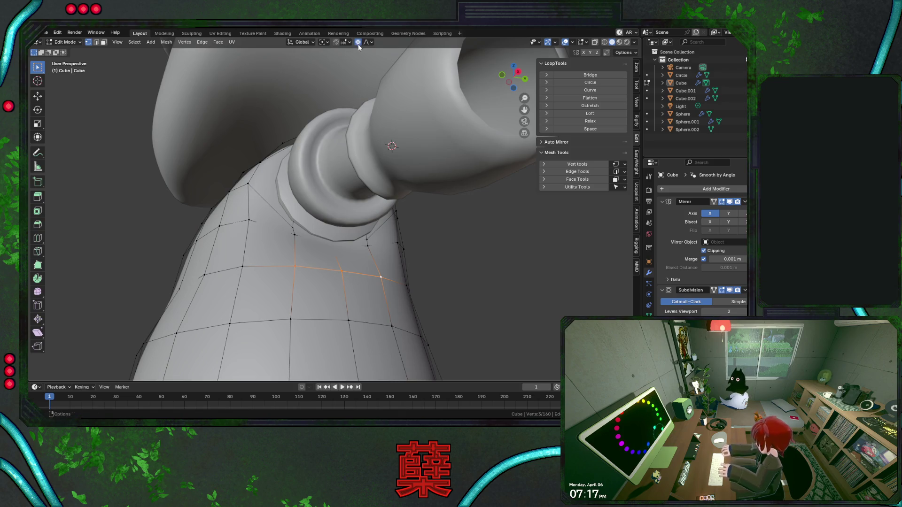
pyautogui.press('g')
pyautogui.press('x')
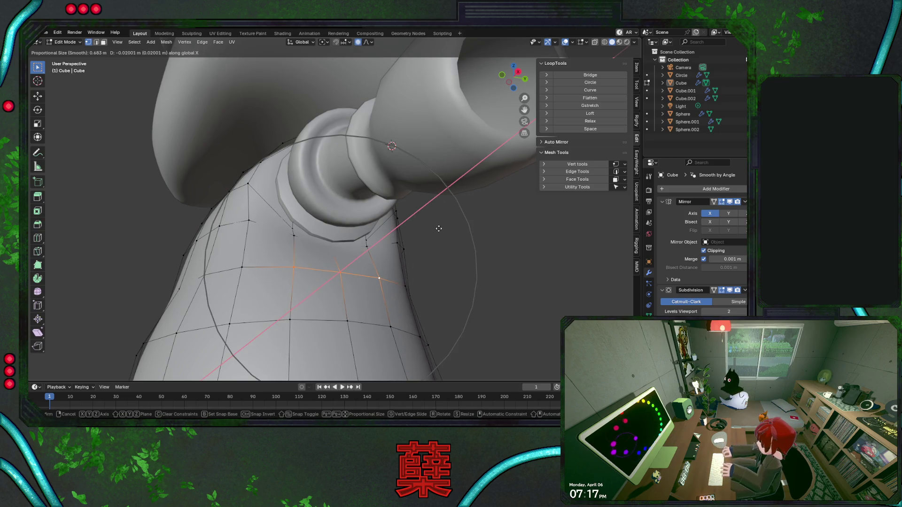
pyautogui.click(437, 229)
pyautogui.moveTo(303, 238)
pyautogui.mouseDown(button='middle')
pyautogui.moveTo(245, 274)
pyautogui.moveTo(198, 271)
pyautogui.moveTo(226, 279)
pyautogui.moveTo(329, 270)
pyautogui.mouseUp(button='middle')
# Reposition the torso's side vertices in wireframe view and close body editing
pyautogui.hotkey('alt', 'a')
pyautogui.hotkey('shift', 'z')
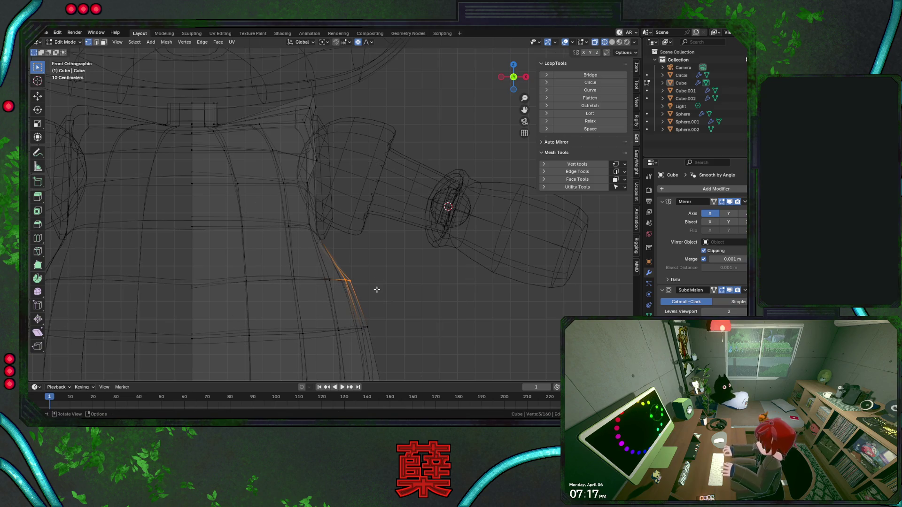
pyautogui.press('g')
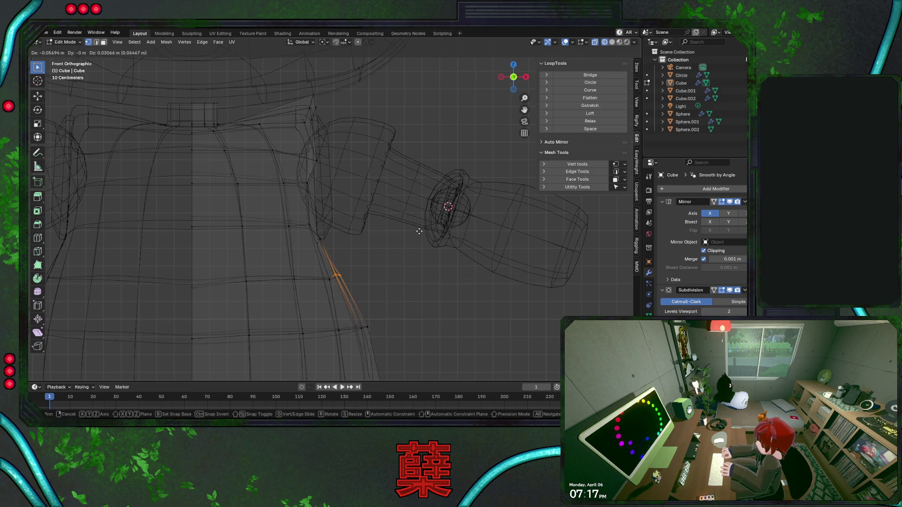
pyautogui.click(420, 231)
pyautogui.press('g')
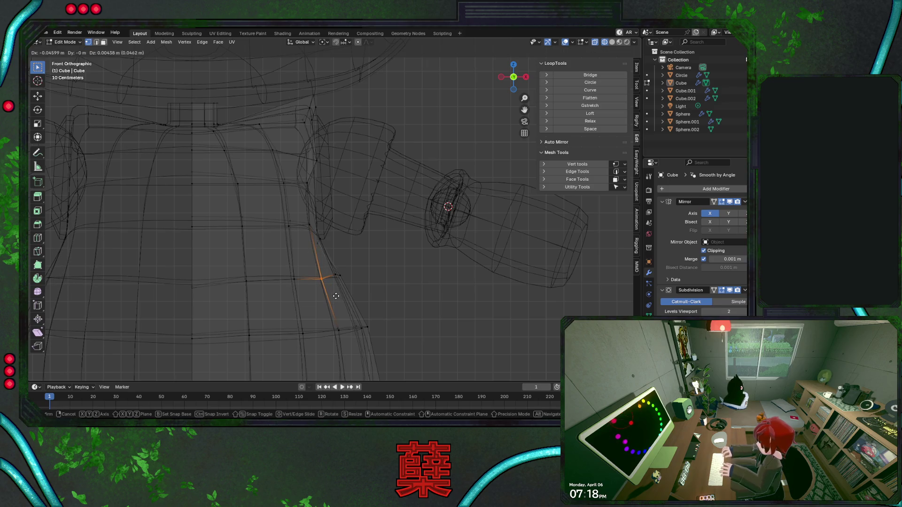
pyautogui.click(336, 296)
pyautogui.hotkey('alt', 'a')
pyautogui.hotkey('shift', 'z')
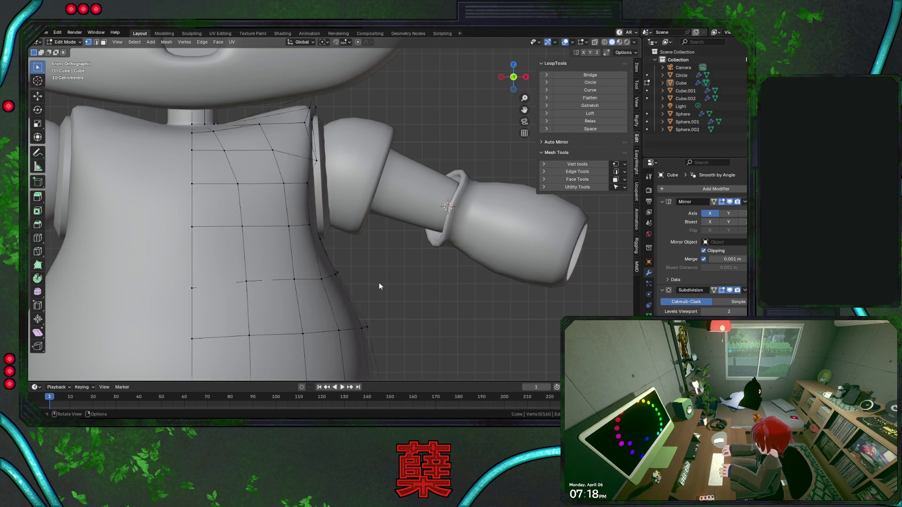
pyautogui.press('Tab')
pyautogui.scroll(-6, 379, 278)
pyautogui.scroll(4, 356, 251)
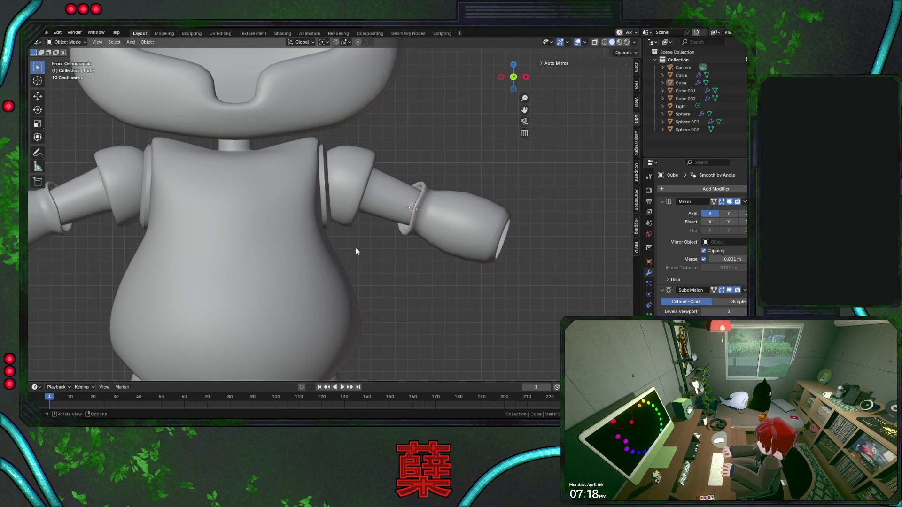
# Shift a top torso shoulder vertex sideways and raise it 0.069
pyautogui.press('Tab')
pyautogui.moveTo(359, 198)
pyautogui.mouseDown(button='middle')
pyautogui.moveTo(295, 191)
pyautogui.moveTo(302, 220)
pyautogui.mouseUp(button='middle')
pyautogui.moveTo(398, 214)
pyautogui.mouseDown(button='middle')
pyautogui.moveTo(270, 222)
pyautogui.moveTo(338, 193)
pyautogui.mouseUp(button='middle')
pyautogui.click(393, 169)
pyautogui.moveTo(393, 169); pyautogui.dragTo(357, 231, button='middle')
pyautogui.press('g')
pyautogui.press('x')
pyautogui.click(356, 236)
pyautogui.press('g')
pyautogui.press('z')
pyautogui.click(359, 226)
# Scale the shoulder vertex pair inward to 0.880
pyautogui.moveTo(359, 226); pyautogui.dragTo(463, 227, button='middle')
pyautogui.press('s')
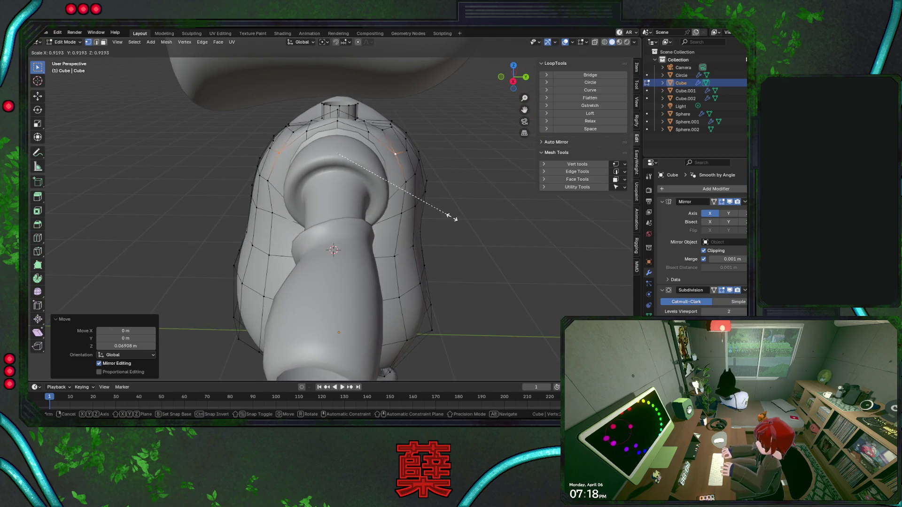
pyautogui.click(445, 215)
pyautogui.click(405, 181)
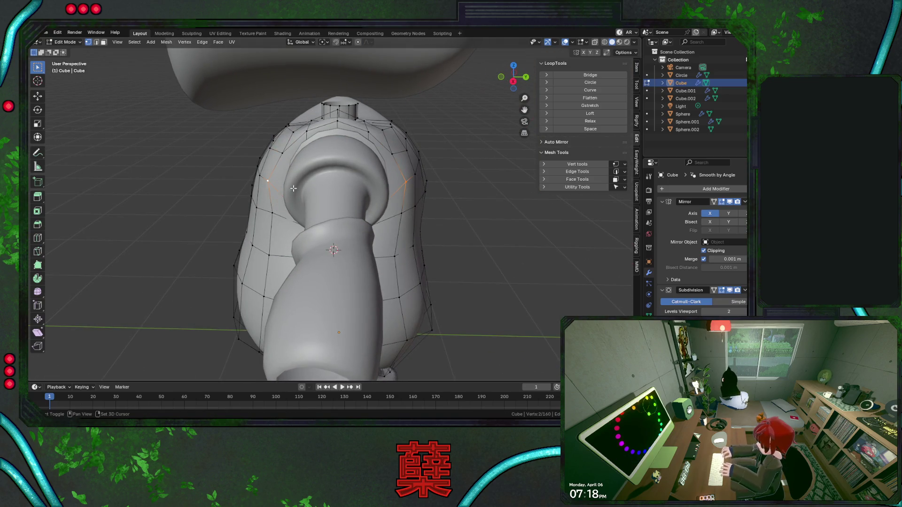
pyautogui.press('s')
pyautogui.click(430, 220)
# Lower the shoulder vertices by 0.033, close editing and return to front view
pyautogui.click(401, 213)
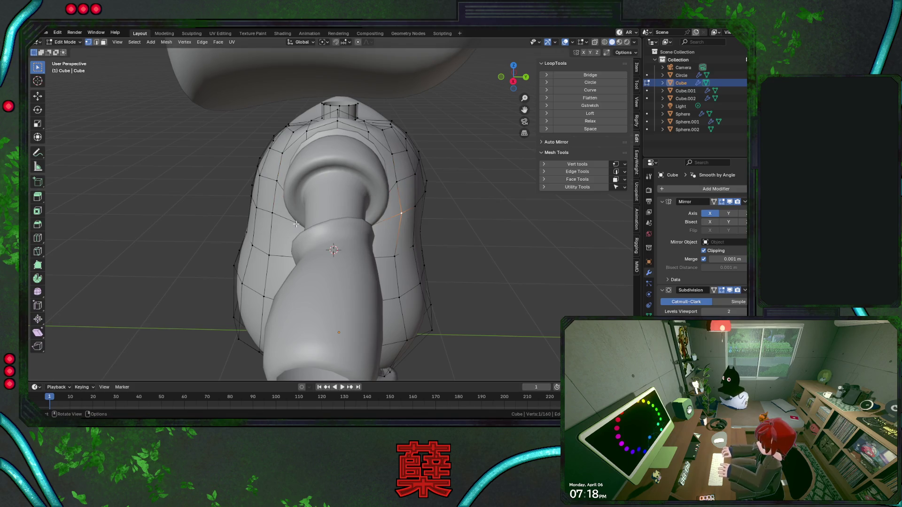
pyautogui.press('g')
pyautogui.click(282, 244)
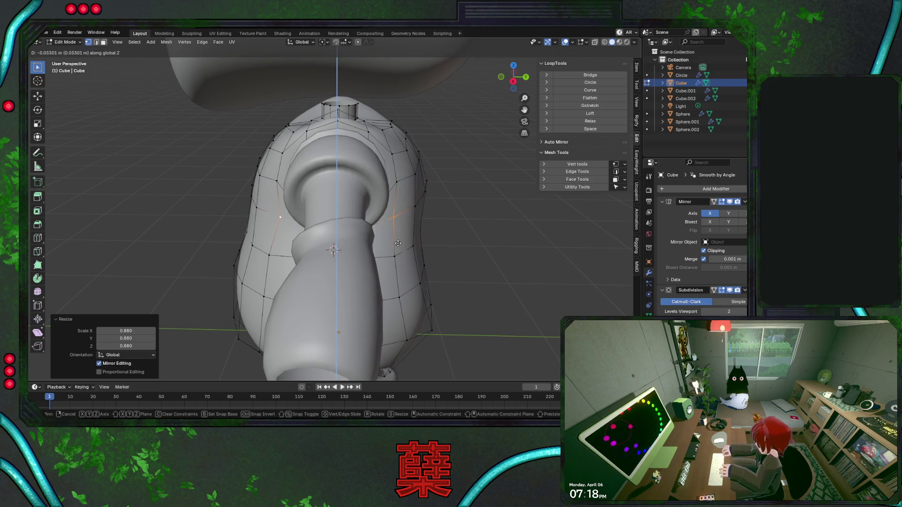
pyautogui.moveTo(250, 257)
pyautogui.mouseDown(button='middle')
pyautogui.moveTo(267, 240)
pyautogui.moveTo(223, 233)
pyautogui.mouseUp(button='middle')
pyautogui.press('Tab')
pyautogui.click(224, 233)
pyautogui.press('KP_1')
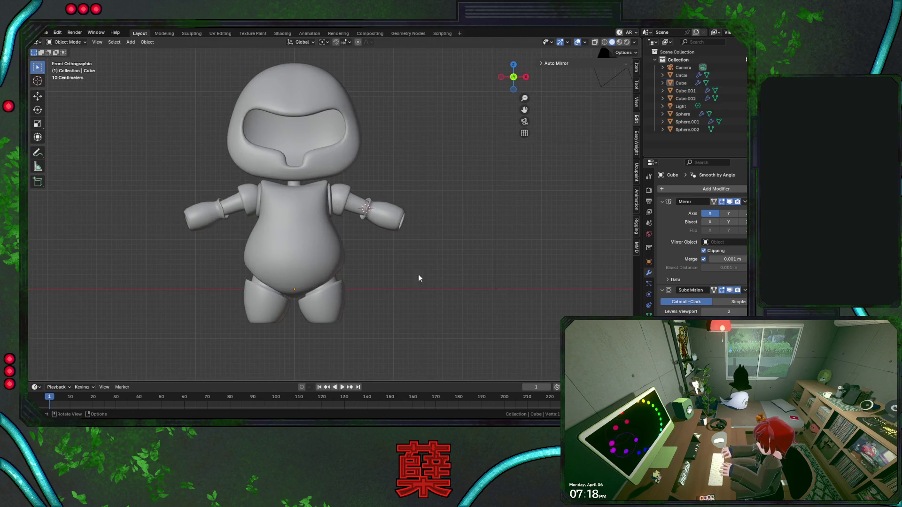
# In Edit Mode with X-ray on, shift the body's lower side vertex inward along X
pyautogui.scroll(-2, 396, 278)
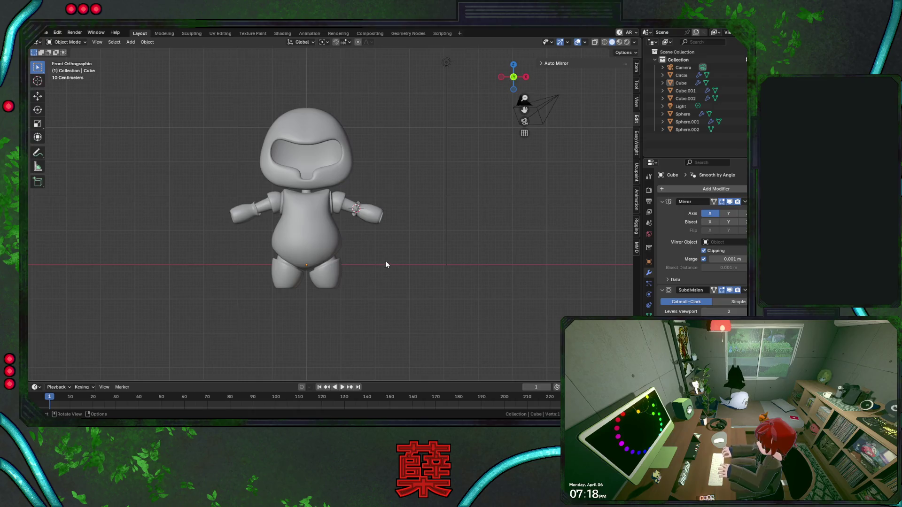
pyautogui.scroll(4, 385, 264)
pyautogui.click(329, 261)
pyautogui.press('Tab')
pyautogui.hotkey('alt', 'z')
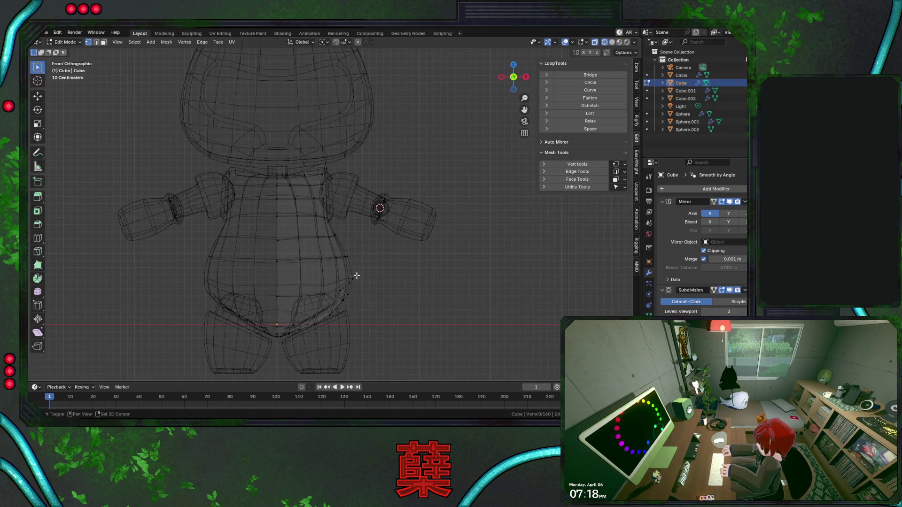
pyautogui.press('g')
pyautogui.press('x')
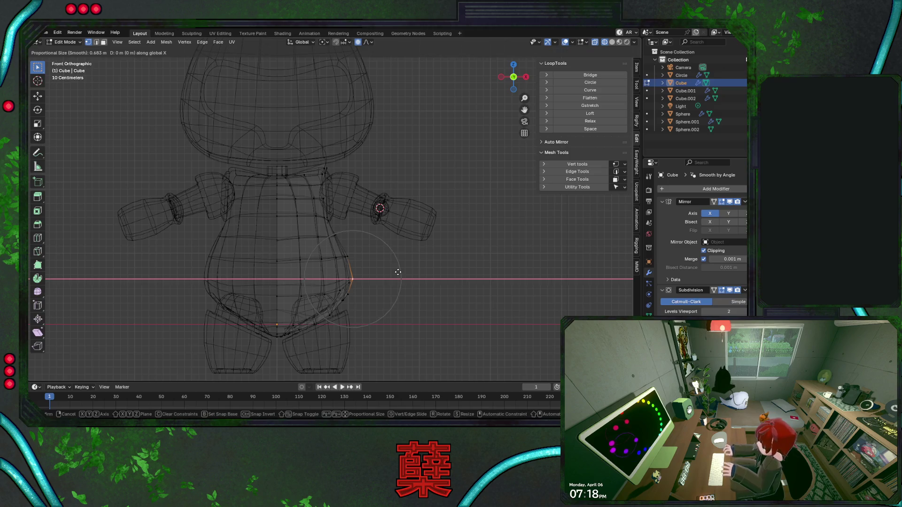
pyautogui.click(390, 270)
pyautogui.hotkey('alt', 'z')
# With X-ray back on, start moving the belly-side vertex along X again to refine the waist
pyautogui.scroll(-4, 387, 262)
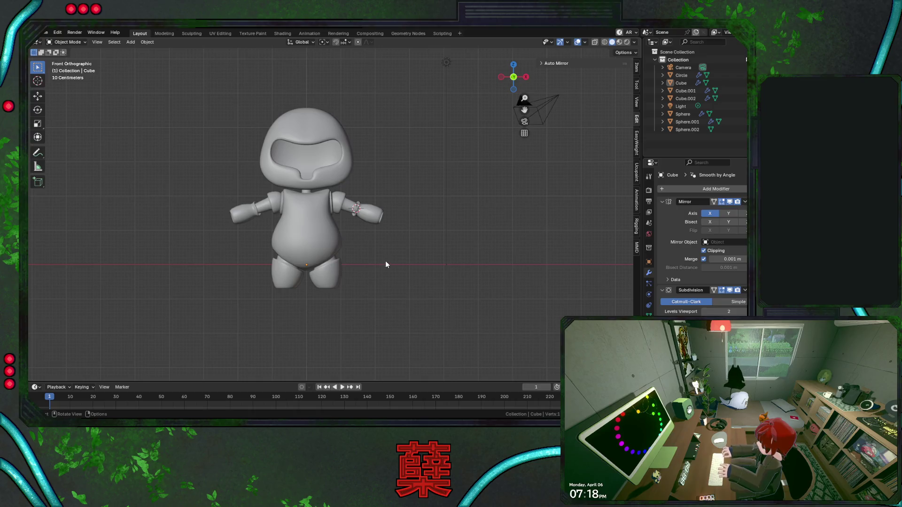
pyautogui.scroll(2, 384, 260)
pyautogui.scroll(2, 329, 261)
pyautogui.hotkey('alt', 'z')
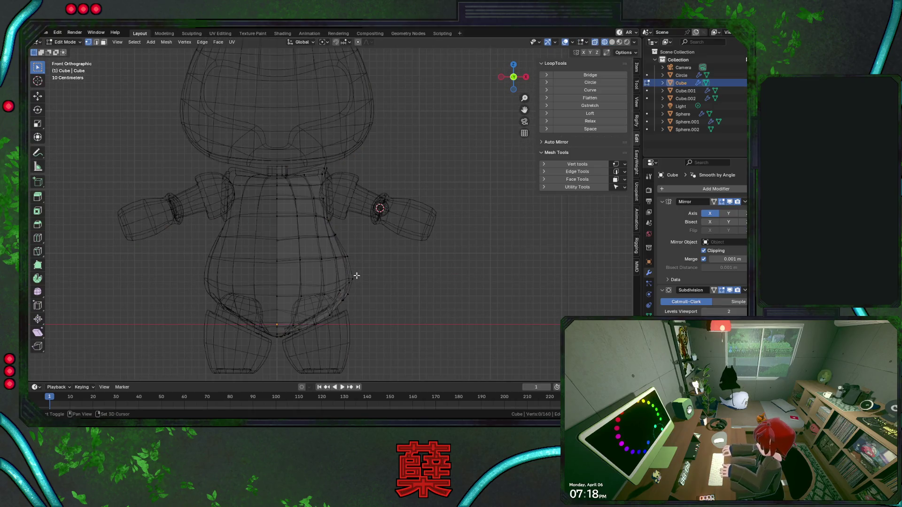
pyautogui.press('g')
pyautogui.press('x')
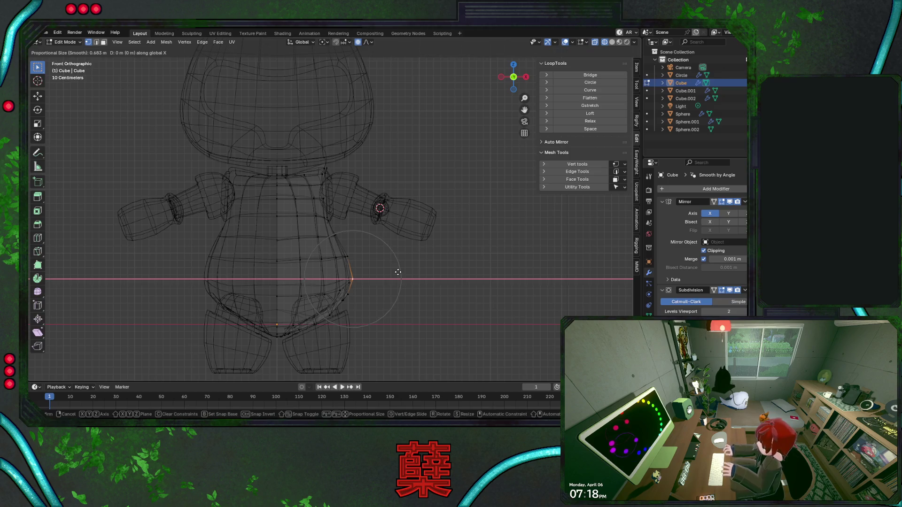